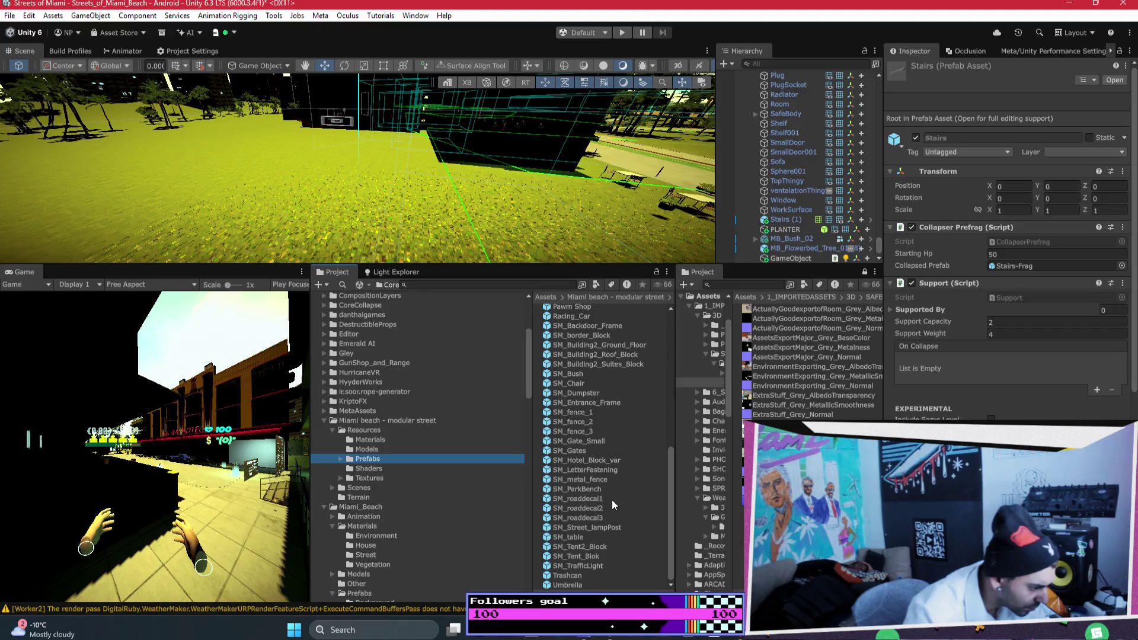
Place the Hotel_2 prefab in the scene and inspect its stairs and suites blocks
scroll(617, 517, up, 5)
scroll(617, 517, up, 5)
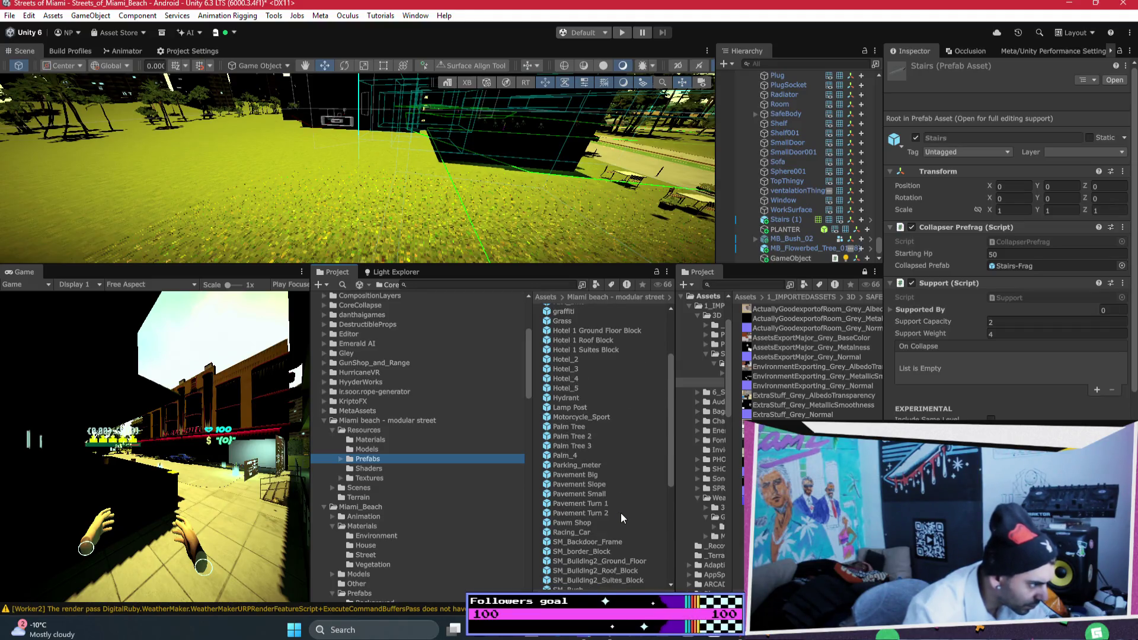
mouse_move(568, 394)
mouse_down()
mouse_move(440, 286)
mouse_move(392, 229)
mouse_up()
mouse_move(518, 182)
mouse_down()
mouse_move(486, 160)
mouse_move(438, 252)
mouse_up()
click(439, 252)
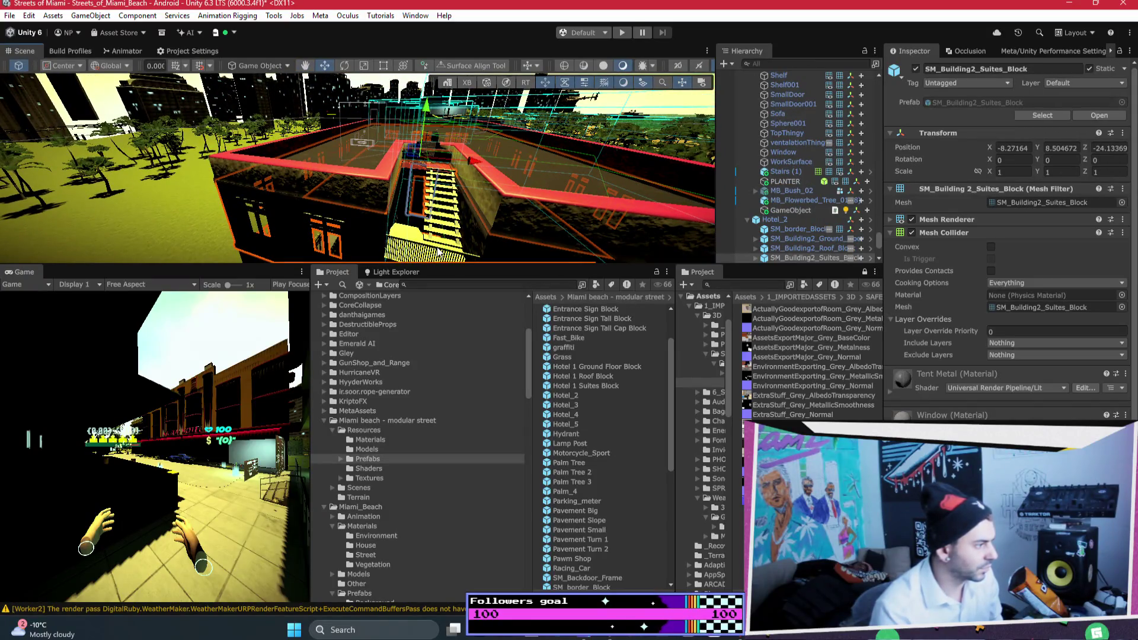
key(f)
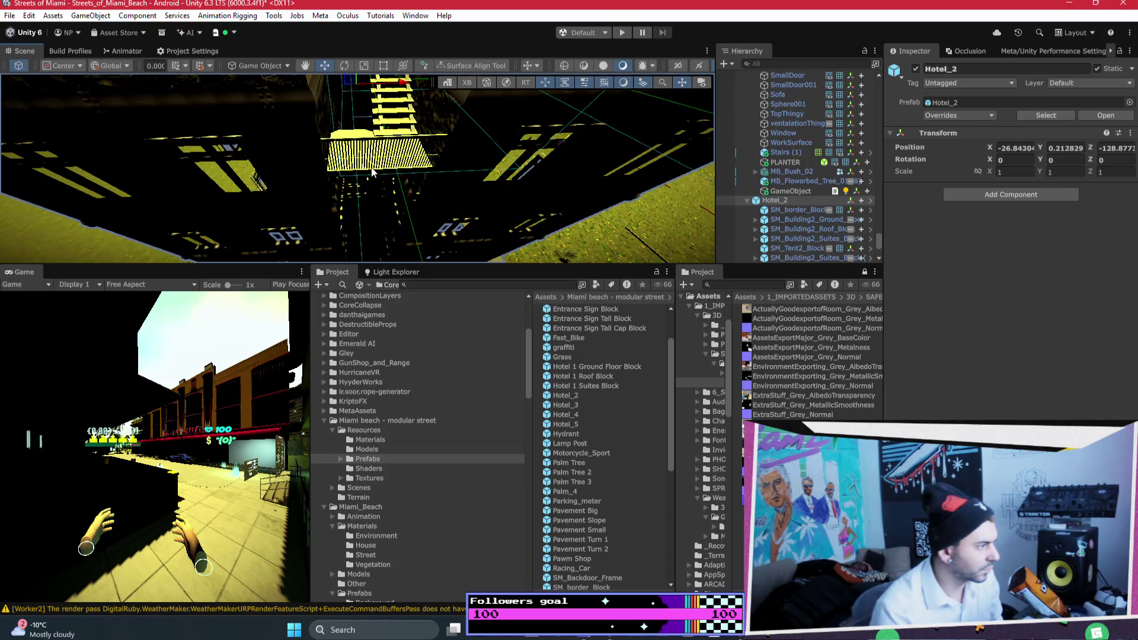
click(500, 192)
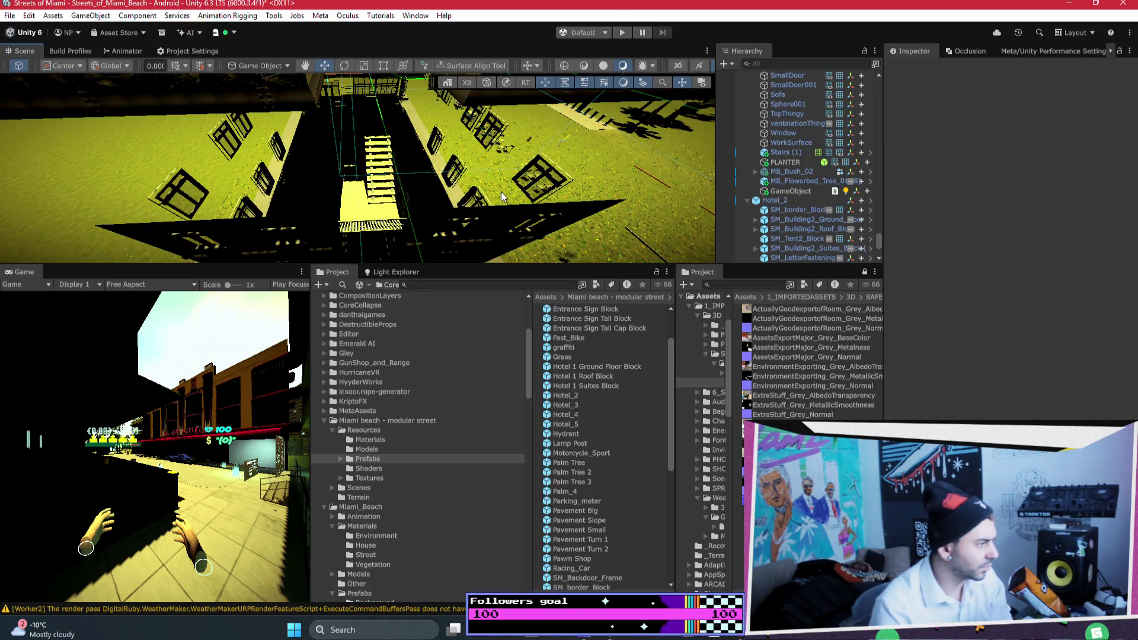
mouse_move(501, 193)
mouse_down()
mouse_move(447, 134)
mouse_move(454, 167)
mouse_move(409, 219)
mouse_up()
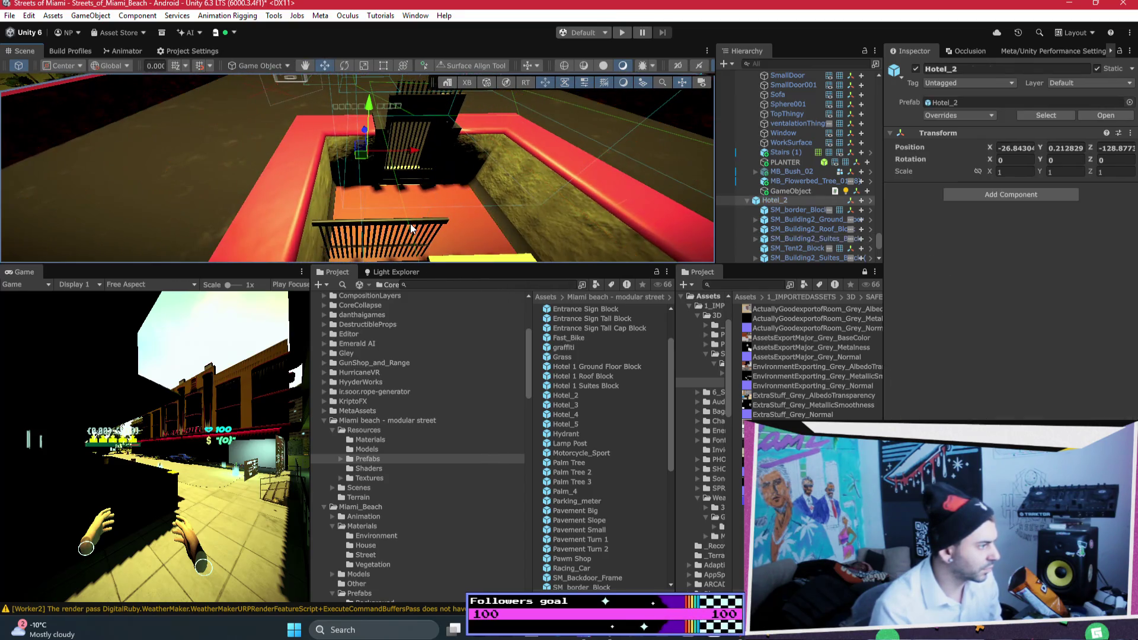
click(407, 222)
click(407, 221)
click(407, 222)
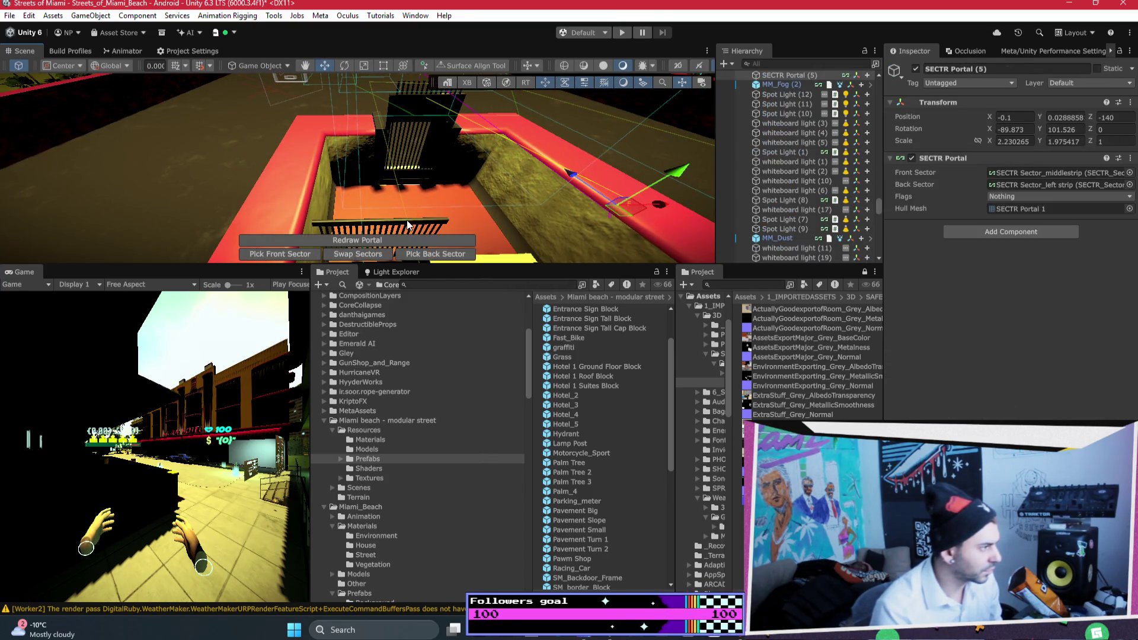
Examine Hotel_2's building blocks up close, then delete it from the scene
mouse_move(407, 224)
mouse_down()
mouse_move(446, 192)
mouse_move(503, 180)
mouse_up()
click(447, 192)
click(504, 176)
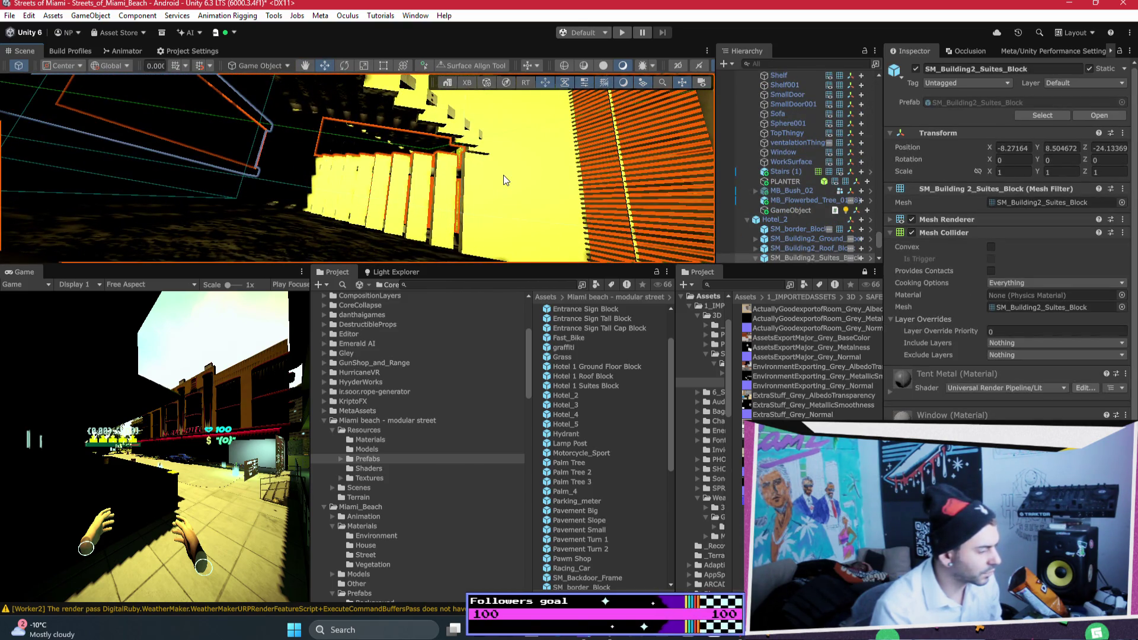
click(503, 176)
drag(453, 145, 367, 182)
click(367, 184)
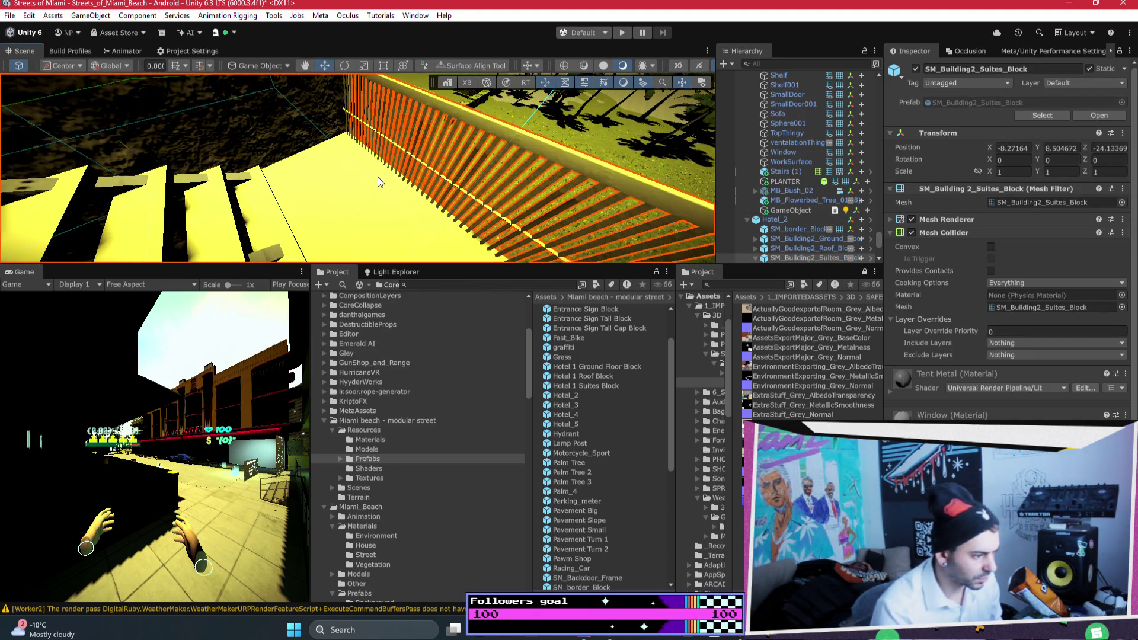
click(359, 199)
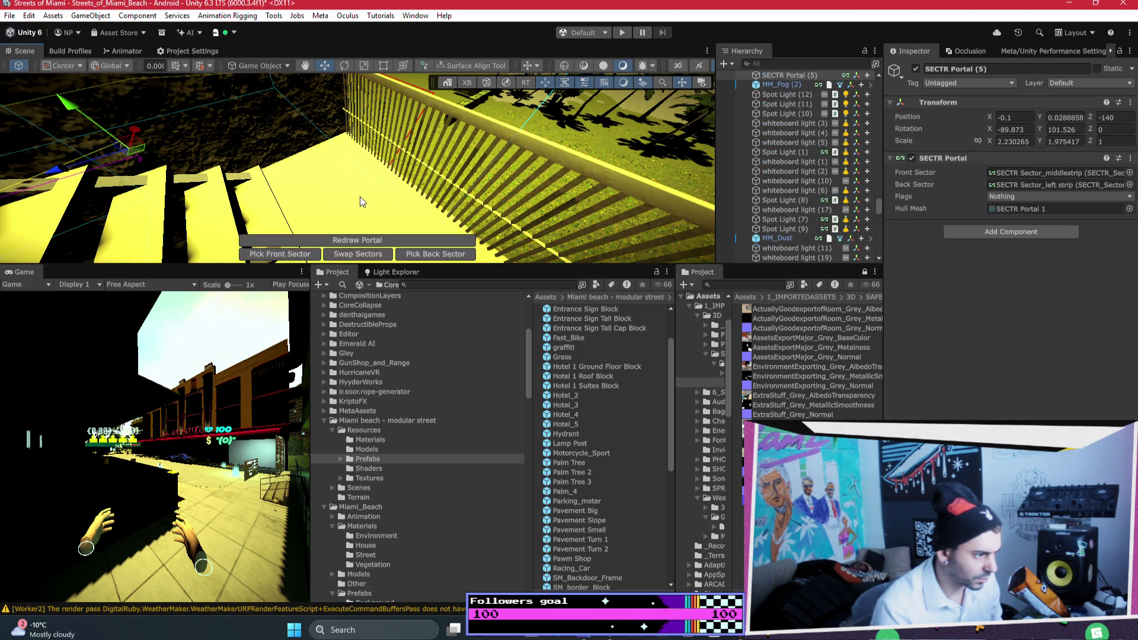
click(379, 164)
mouse_move(380, 164)
mouse_down()
mouse_move(145, 118)
mouse_move(463, 132)
mouse_move(524, 291)
mouse_move(728, 297)
mouse_move(721, 255)
mouse_up()
double_click(721, 255)
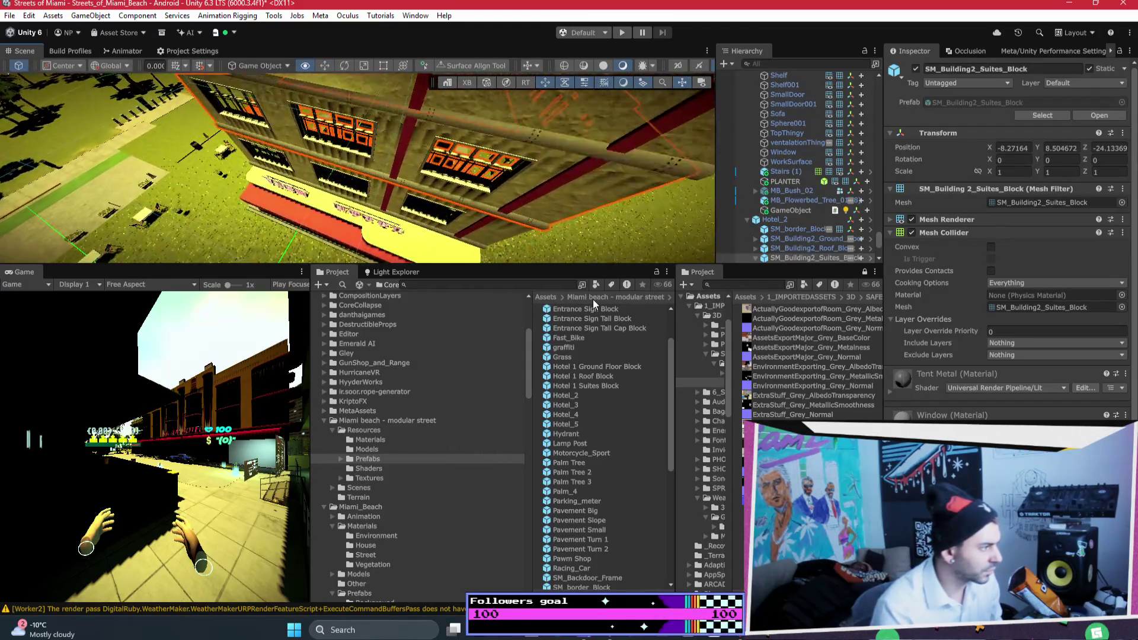
mouse_move(557, 177)
mouse_down()
mouse_move(548, 148)
mouse_move(635, 126)
mouse_up()
key(f)
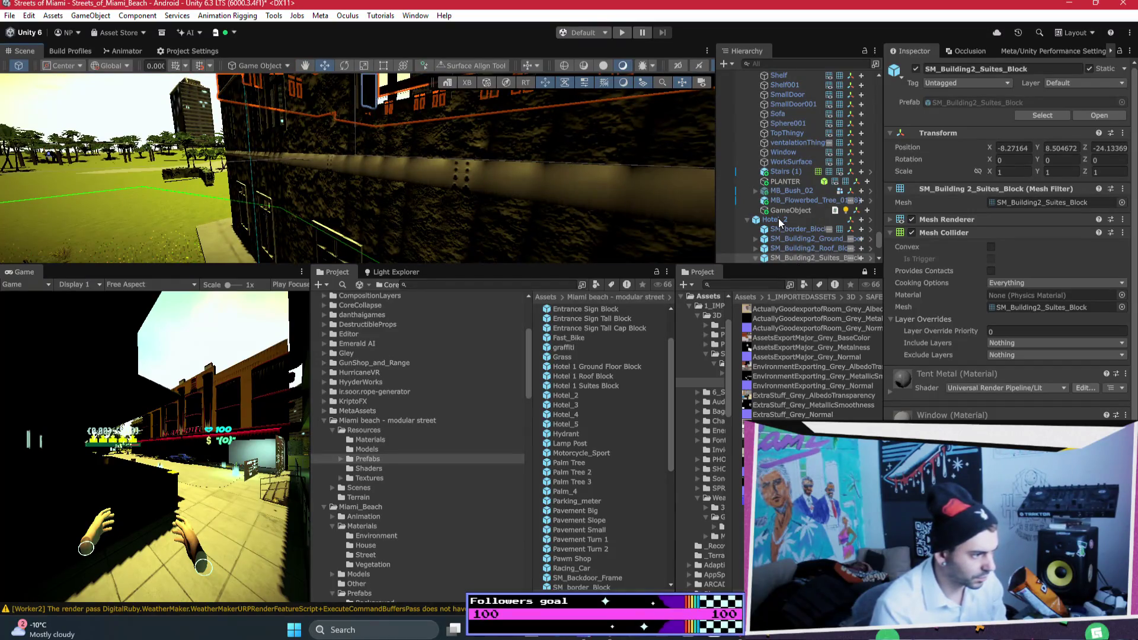
key(Delete)
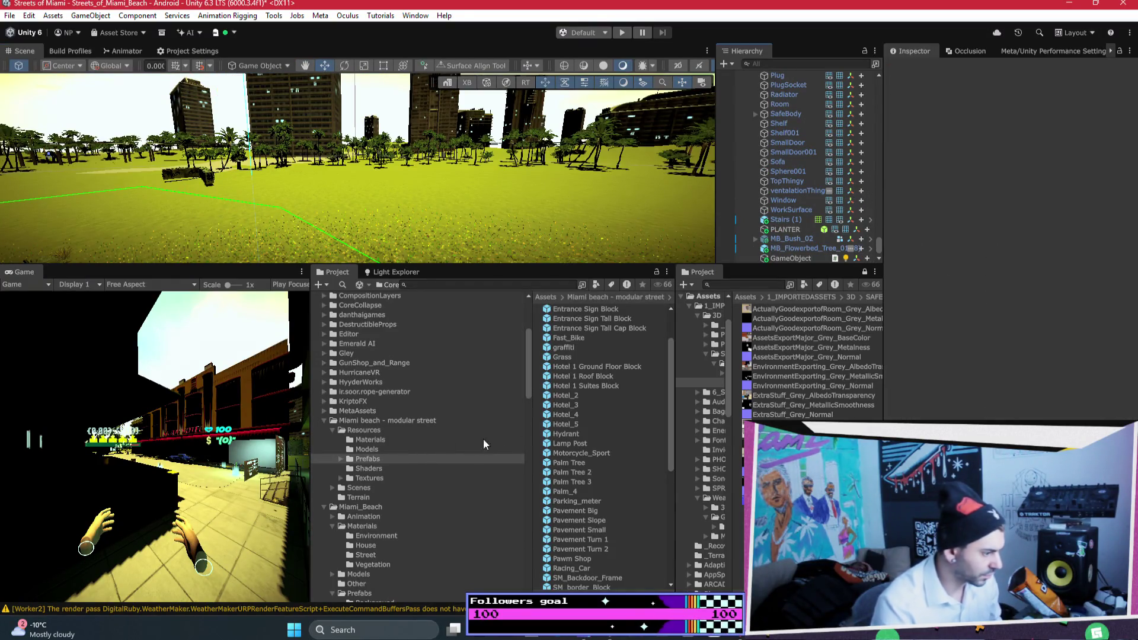
Try placing the SM_Entrance_Frame prefab, then delete it again
scroll(632, 424, down, 2)
scroll(631, 425, down, 3)
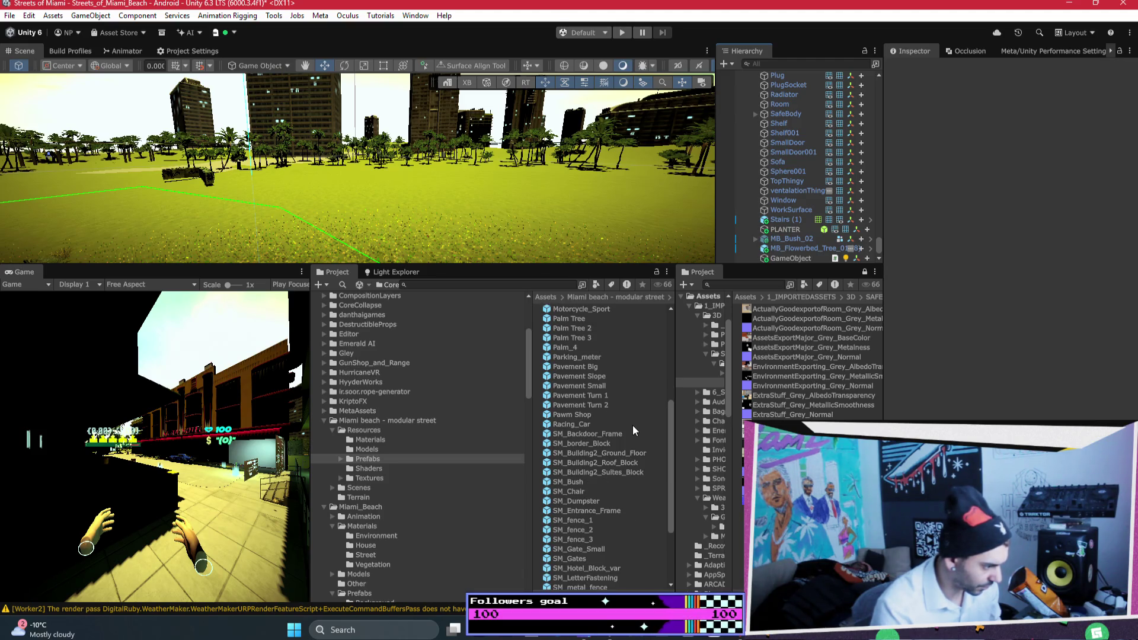
mouse_move(589, 511)
mouse_down()
mouse_move(475, 212)
mouse_move(480, 250)
mouse_up()
key(f)
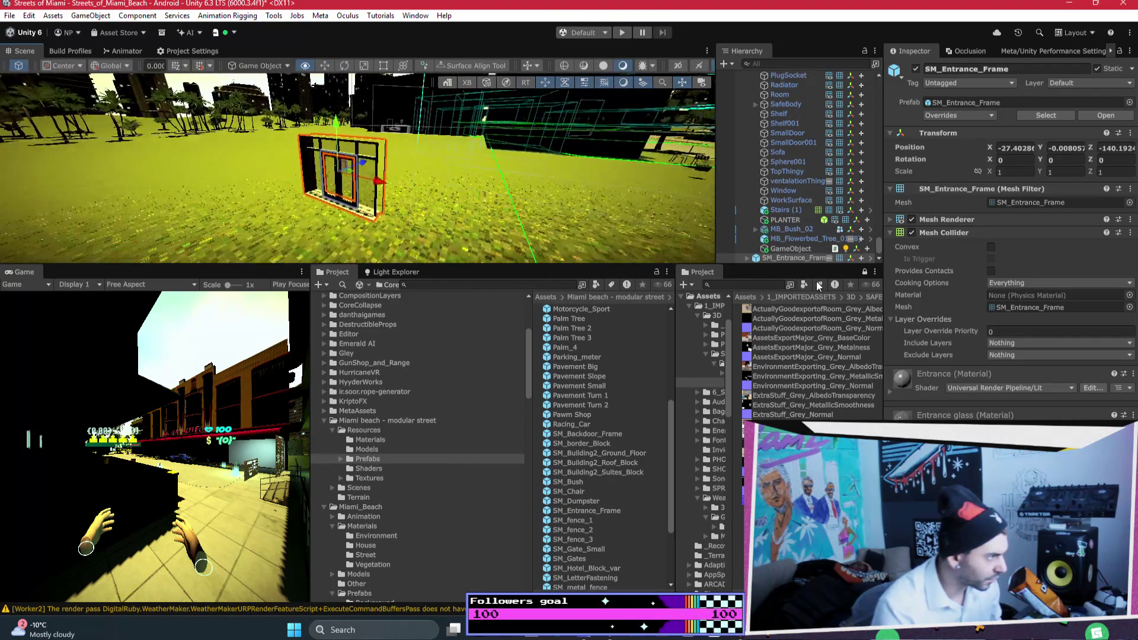
key(Delete)
Preview Motorcycle_Sport from the Models folder, then delete Hotel_1 from the scene
scroll(610, 503, down, 2)
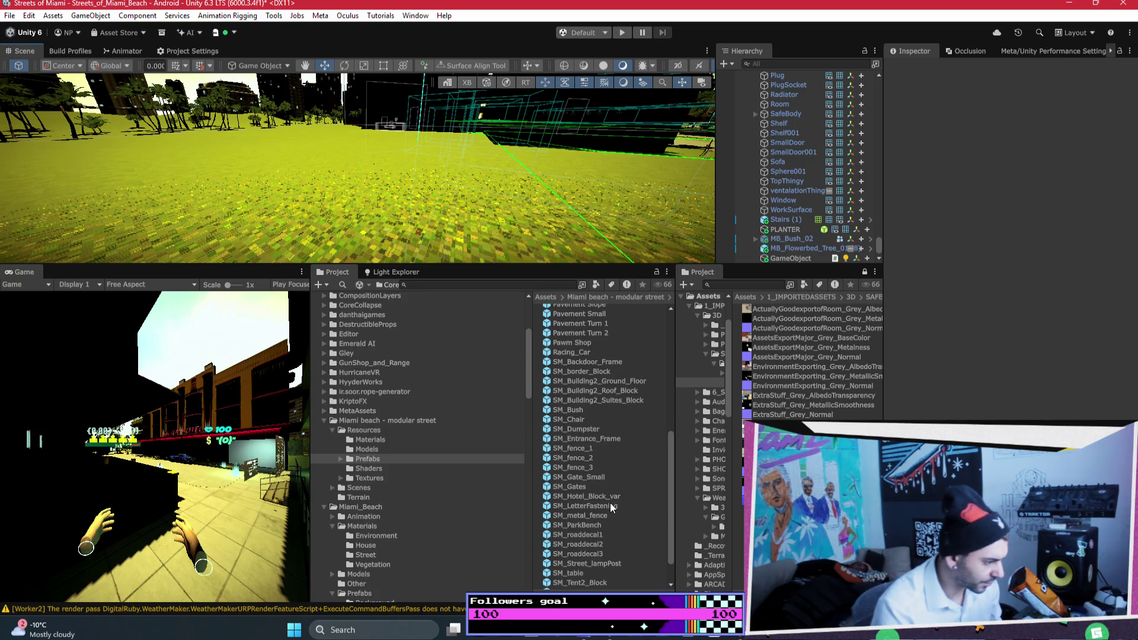
scroll(609, 503, down, 1)
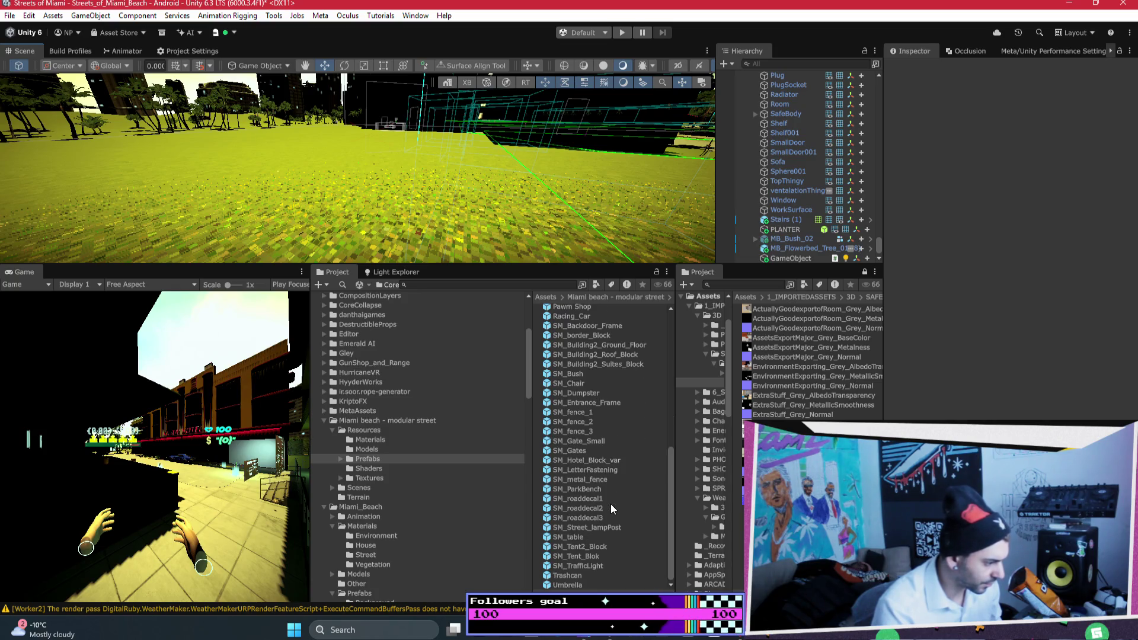
click(378, 445)
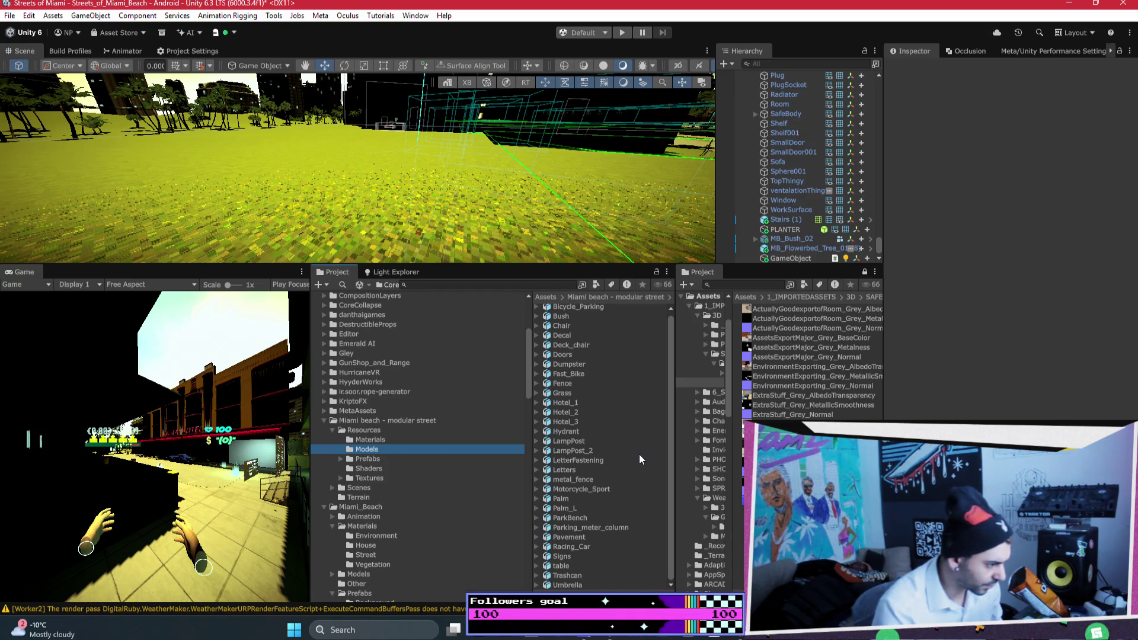
mouse_move(580, 486)
mouse_down()
mouse_move(557, 332)
mouse_move(521, 236)
mouse_move(533, 231)
mouse_move(581, 408)
mouse_move(490, 240)
mouse_up()
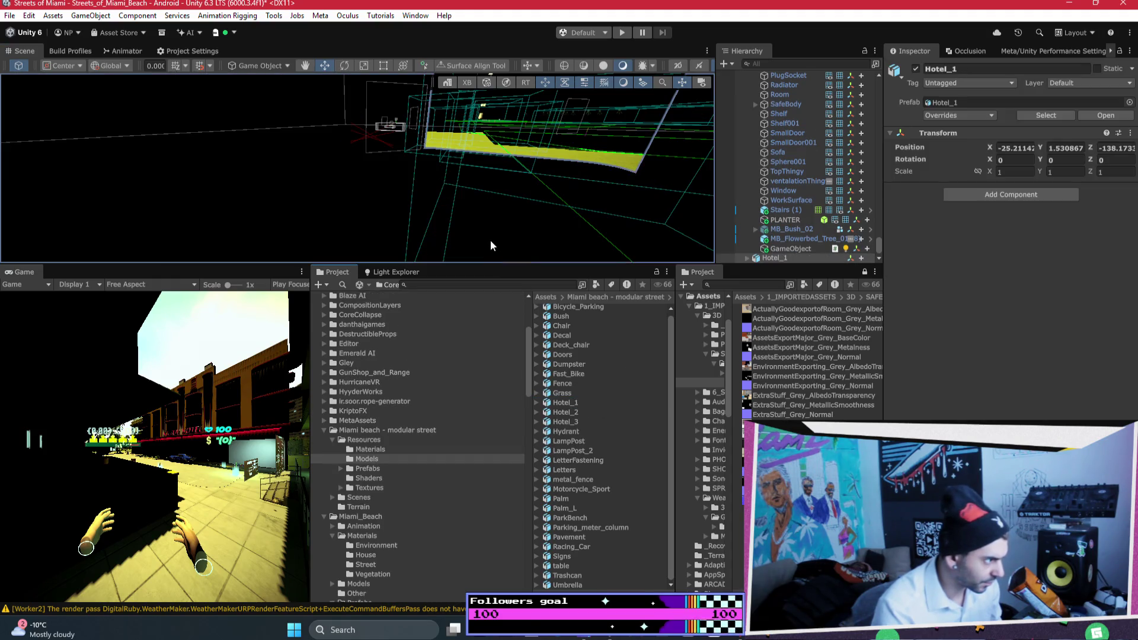
scroll(489, 240, up, 5)
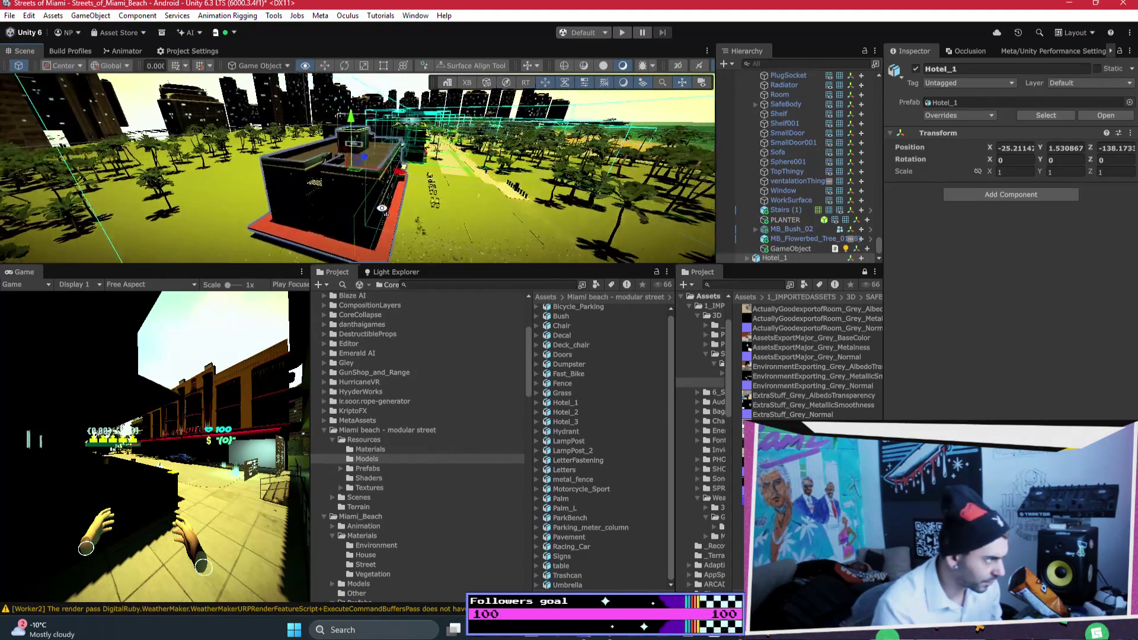
key(Delete)
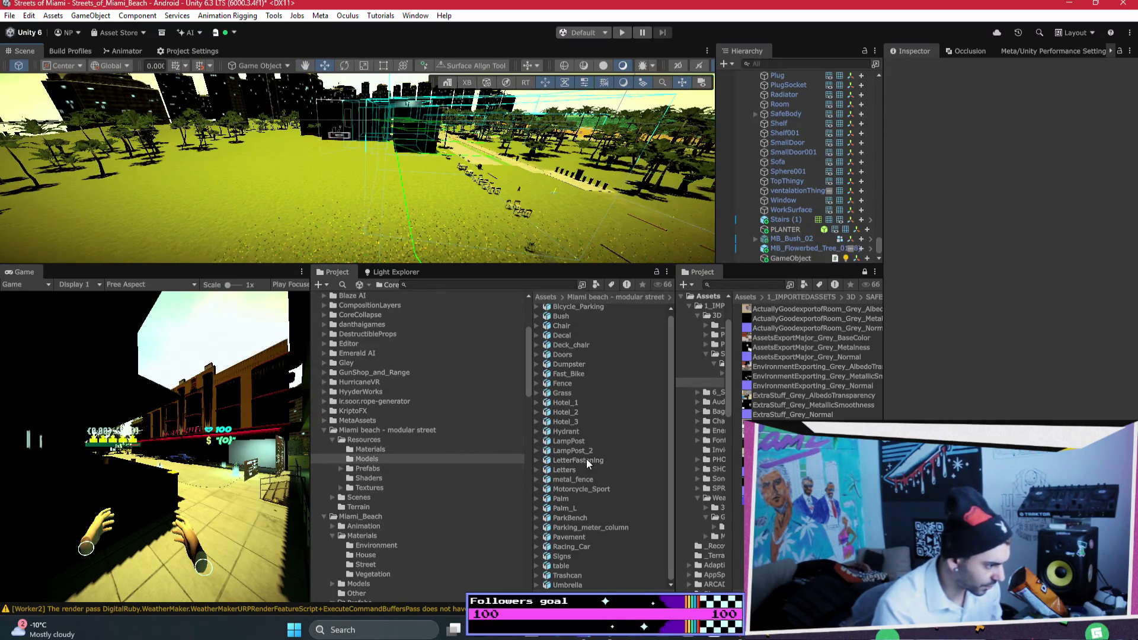
Try placing LetterFastening and the Palm model, undoing each one
mouse_move(575, 460)
mouse_down()
mouse_move(450, 296)
mouse_move(447, 234)
mouse_move(603, 461)
mouse_move(446, 209)
mouse_up()
key(w)
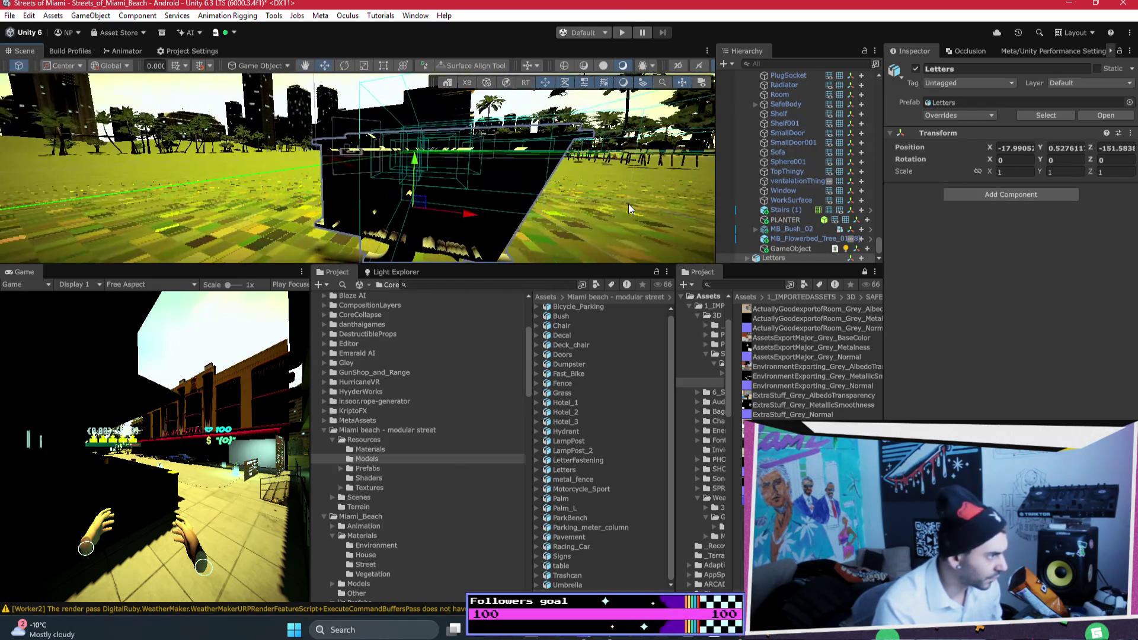
key(ctrl+z)
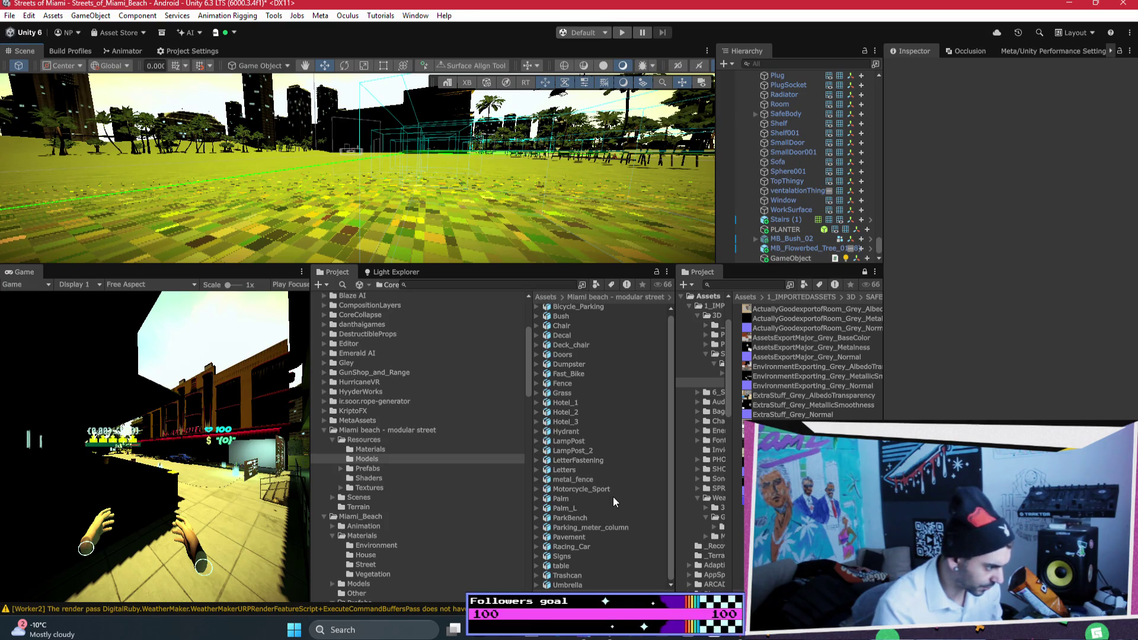
drag(585, 498, 506, 214)
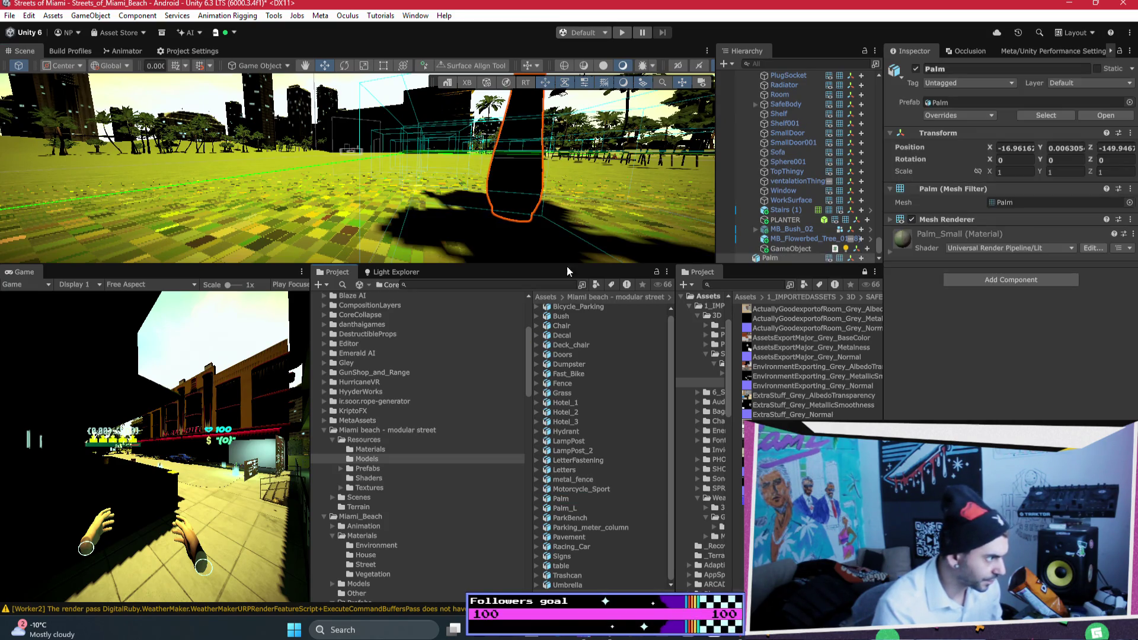
key(ctrl+z)
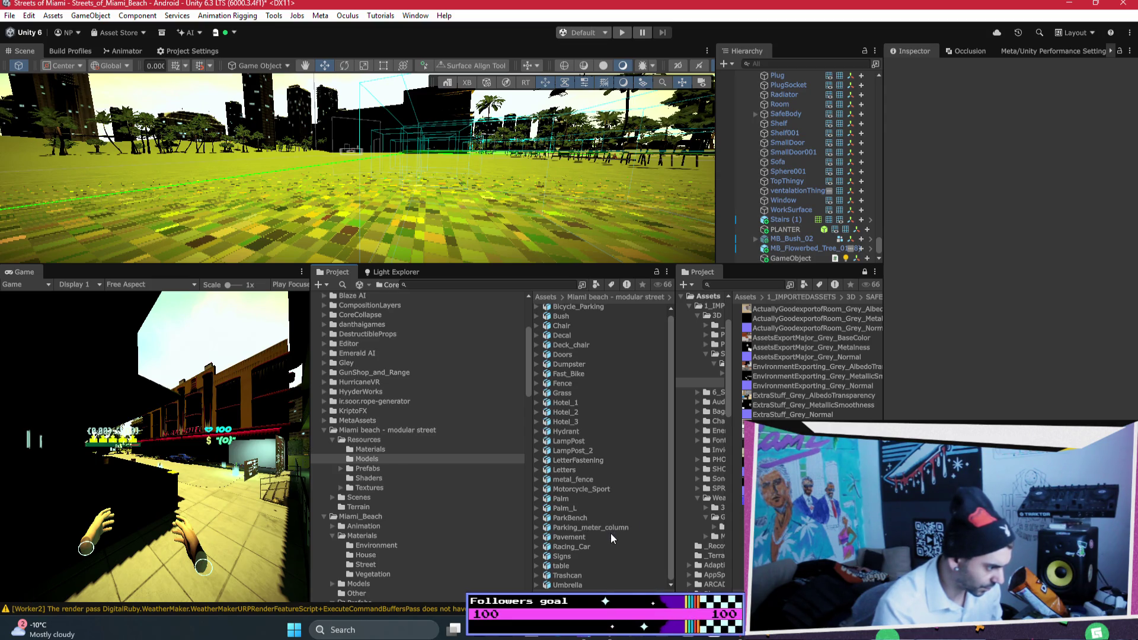
Browse the Project folders back up to Miami beach - modular street
scroll(584, 578, up, 1)
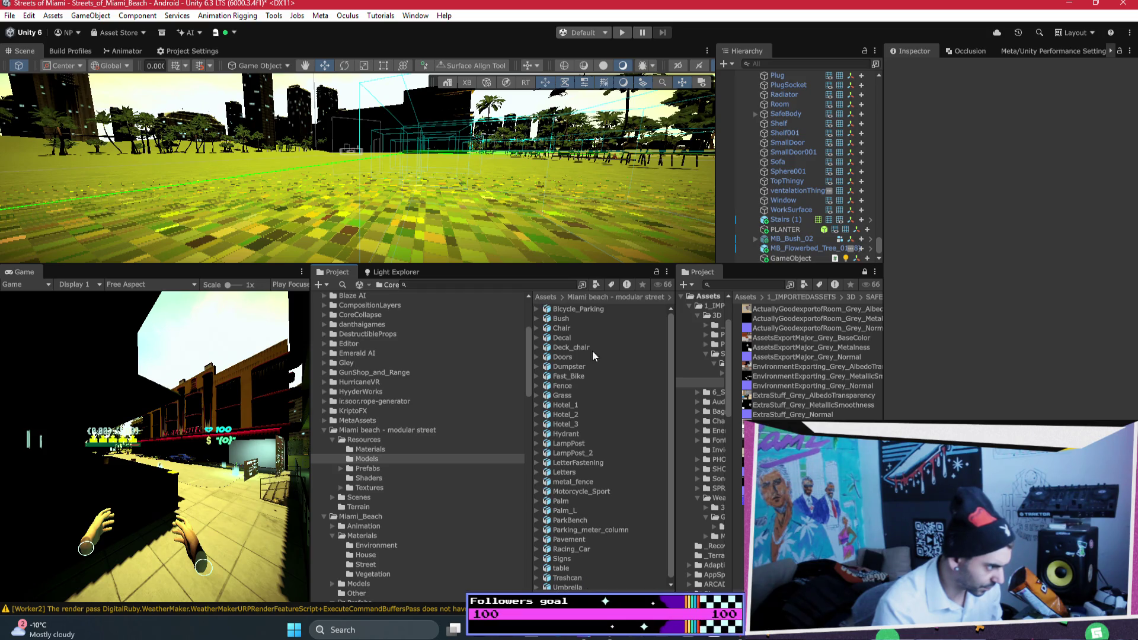
click(401, 450)
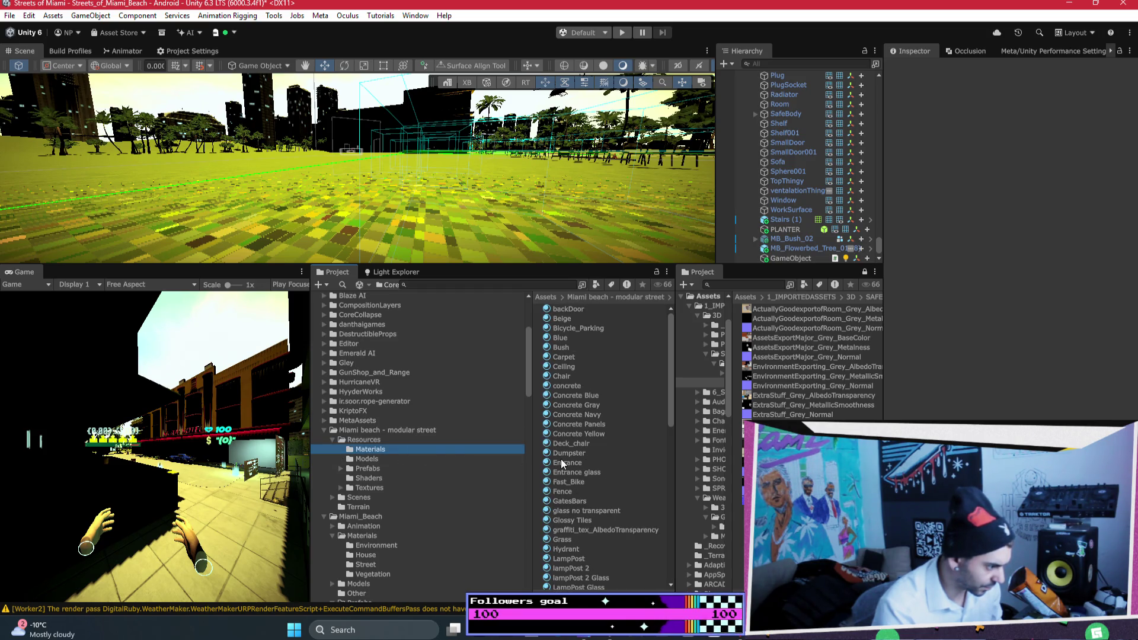
click(393, 457)
click(374, 440)
key(Up)
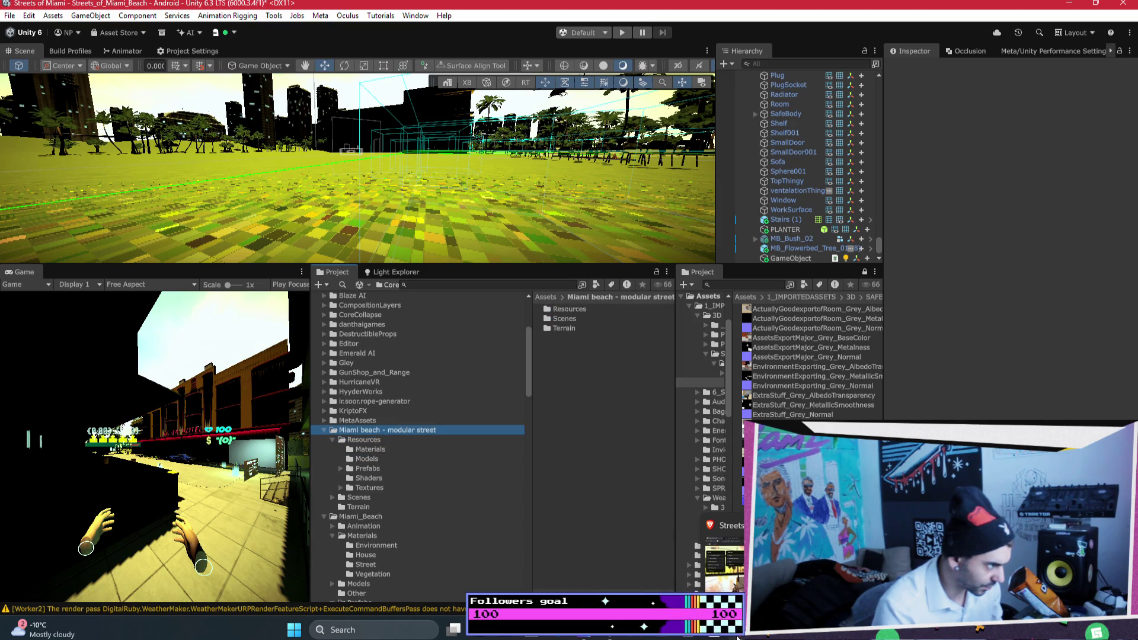
drag(476, 259, 494, 259)
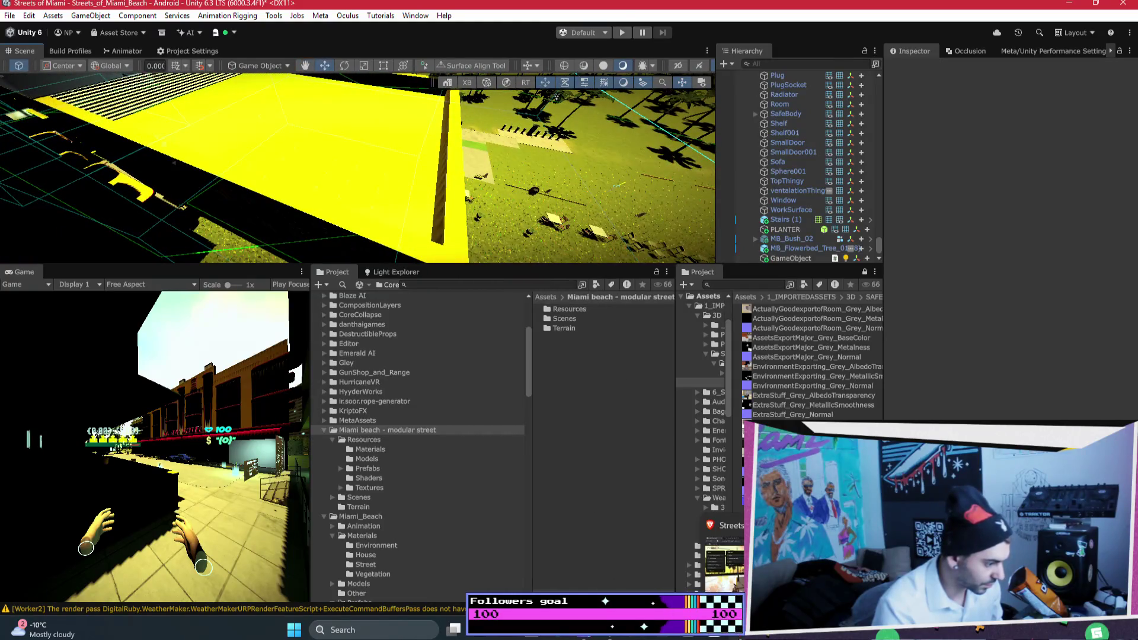
Load sketchfab.com in a new Brave tab, then return to Unity
key(alt+Tab)
click(546, 63)
text(sket)
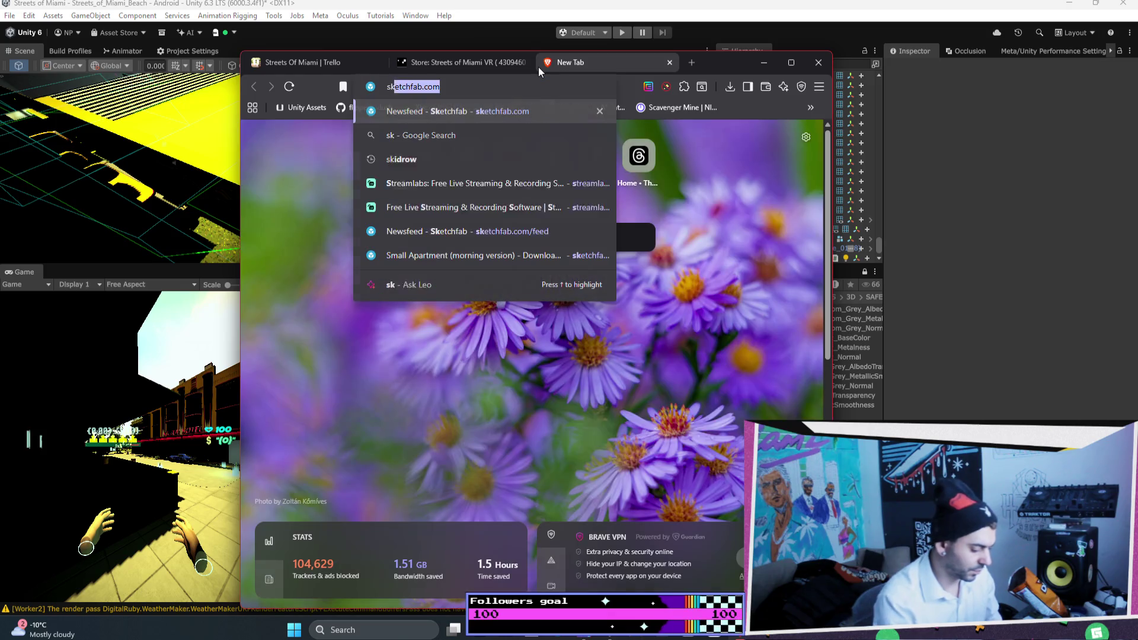
key(Return)
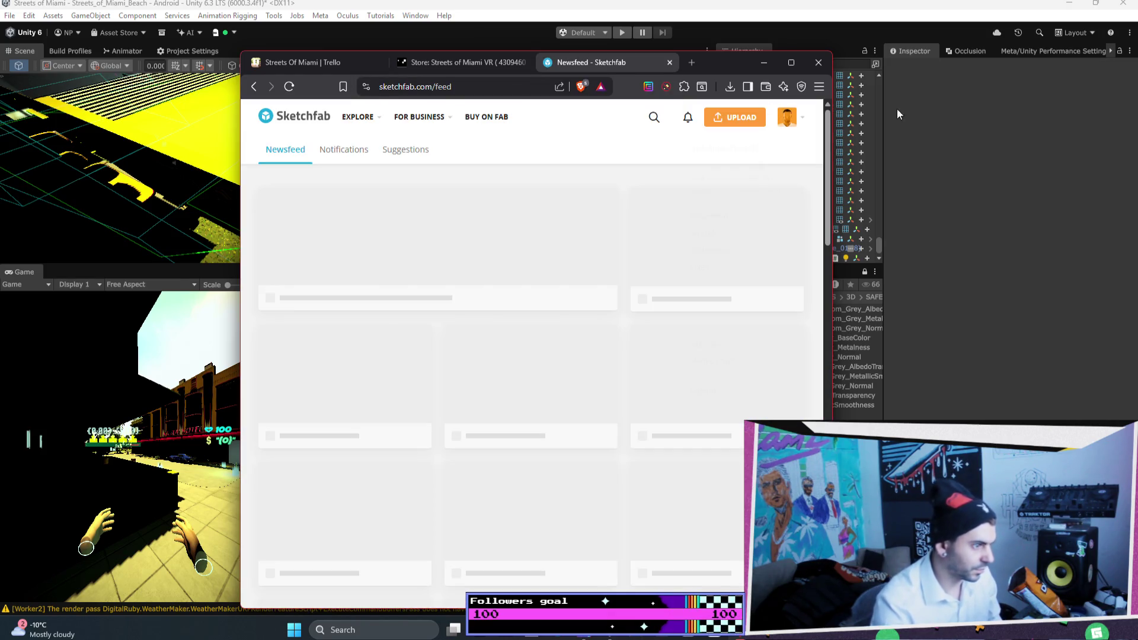
click(897, 109)
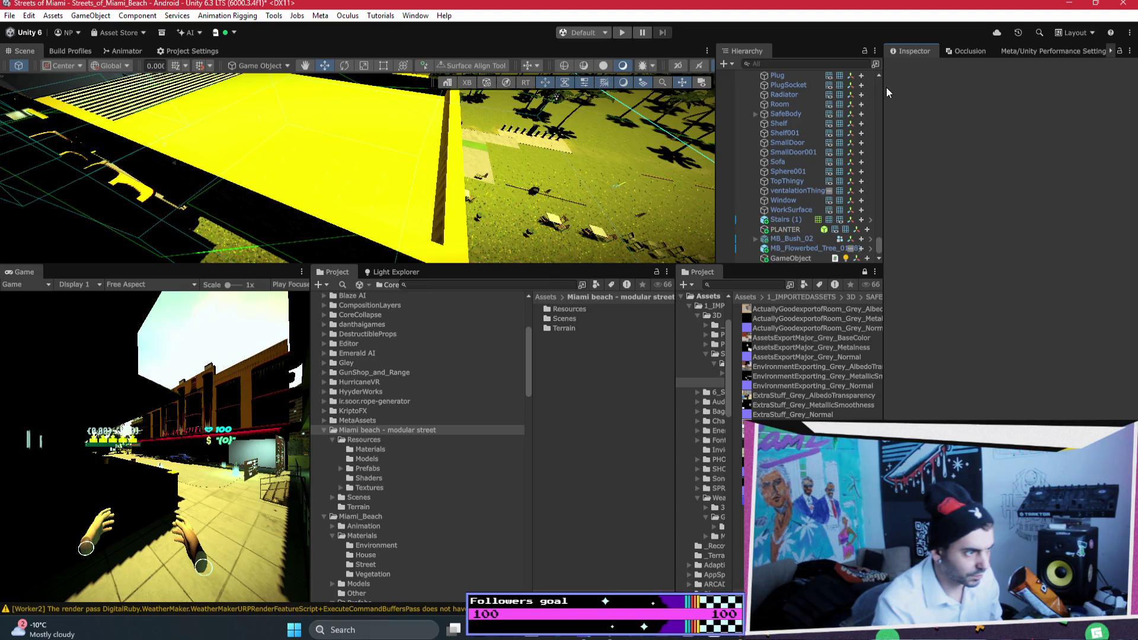
Widen the Inspector area, undock and redock the Occlusion tab, and open Meta > Tools
drag(885, 94, 772, 98)
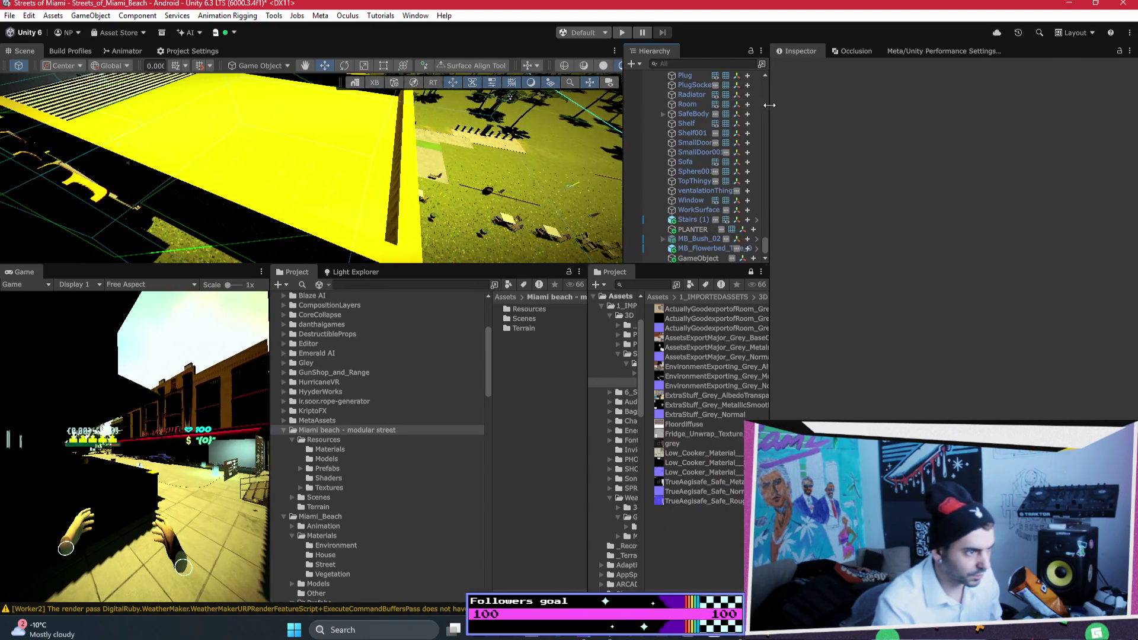
click(923, 51)
drag(874, 54, 809, 55)
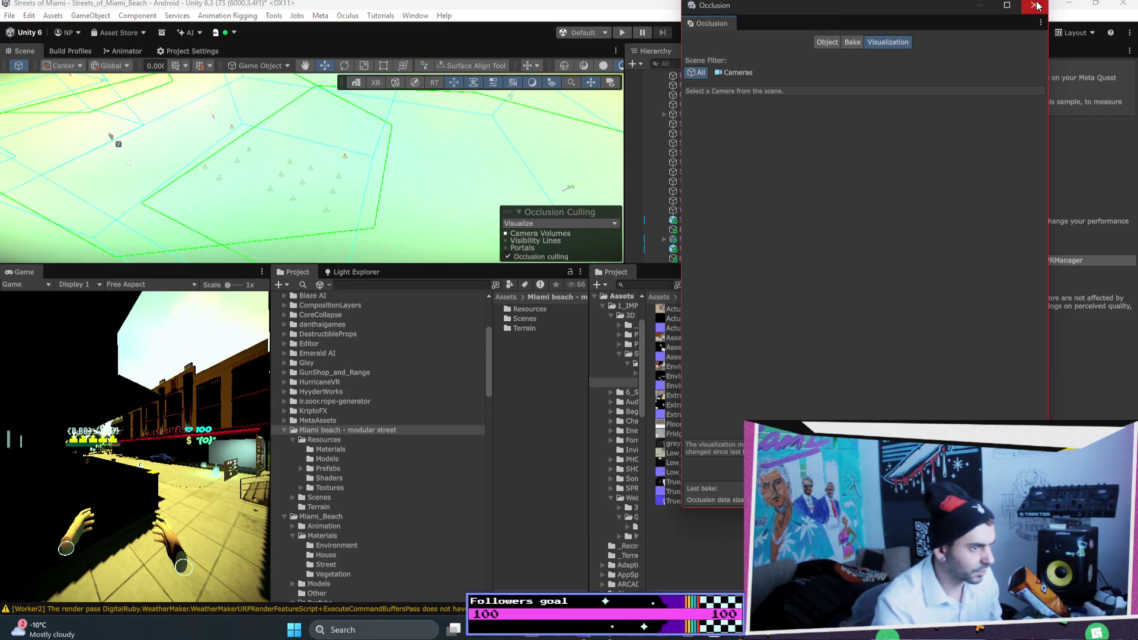
mouse_move(822, 6)
mouse_down()
mouse_move(752, 138)
mouse_move(847, 56)
mouse_up()
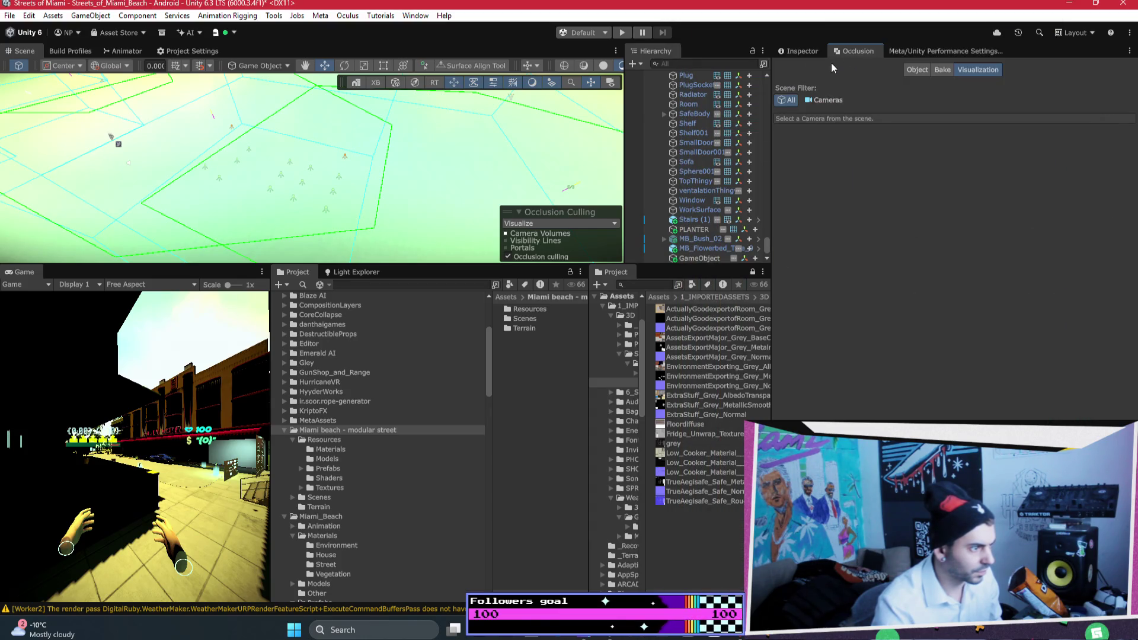
click(320, 15)
Open the Meta Asset library and search for 'fire escape staircase'
mouse_move(362, 43)
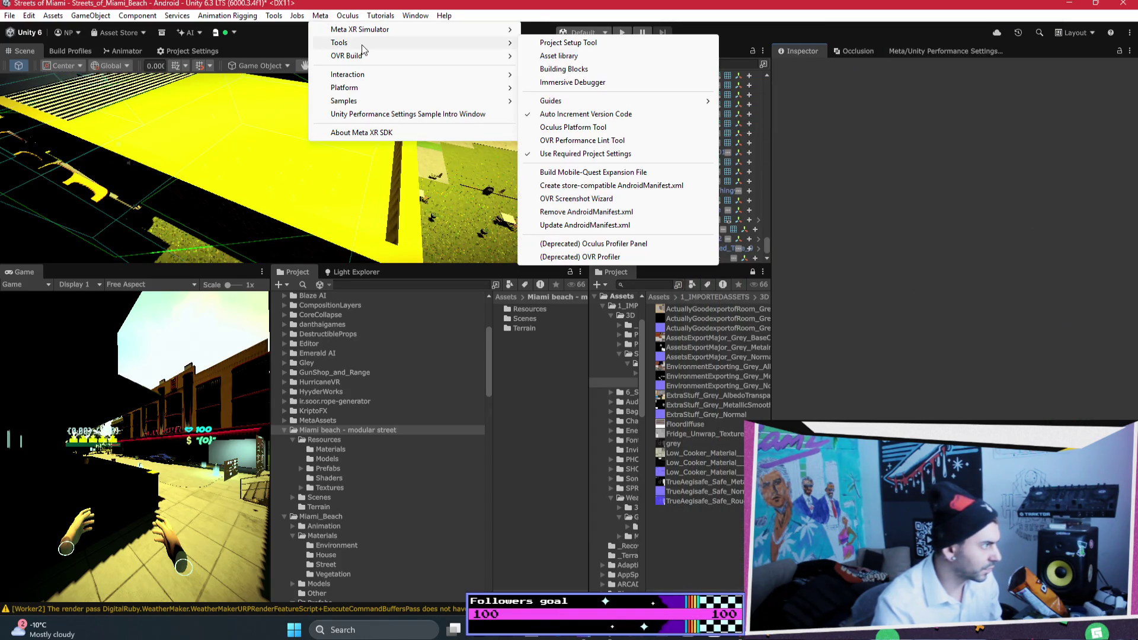
click(577, 56)
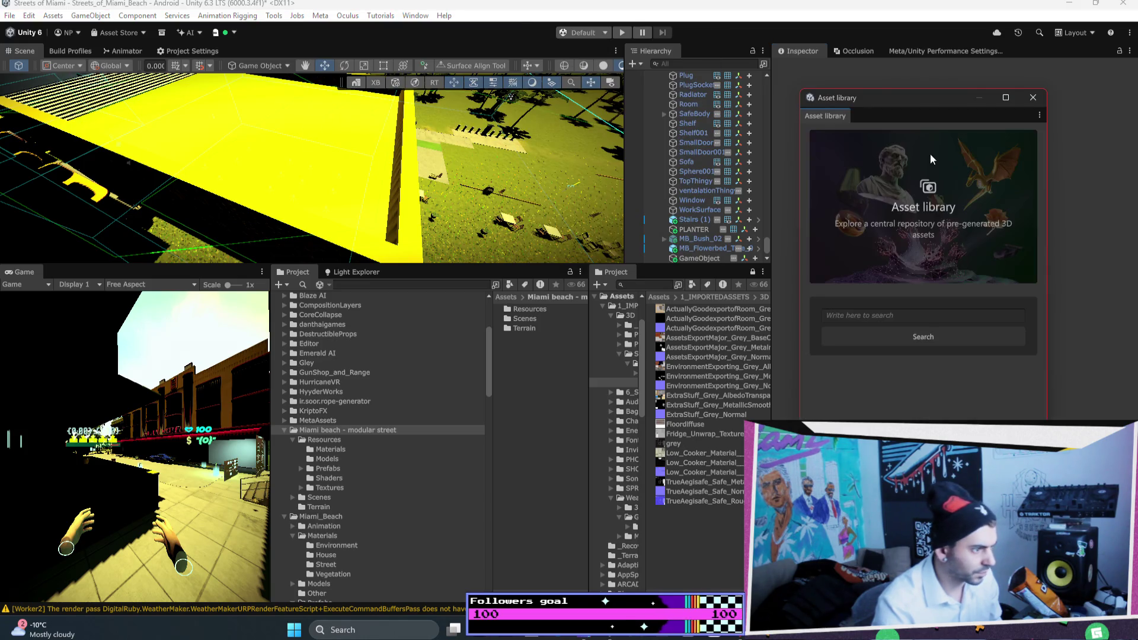
click(928, 315)
text(fire )
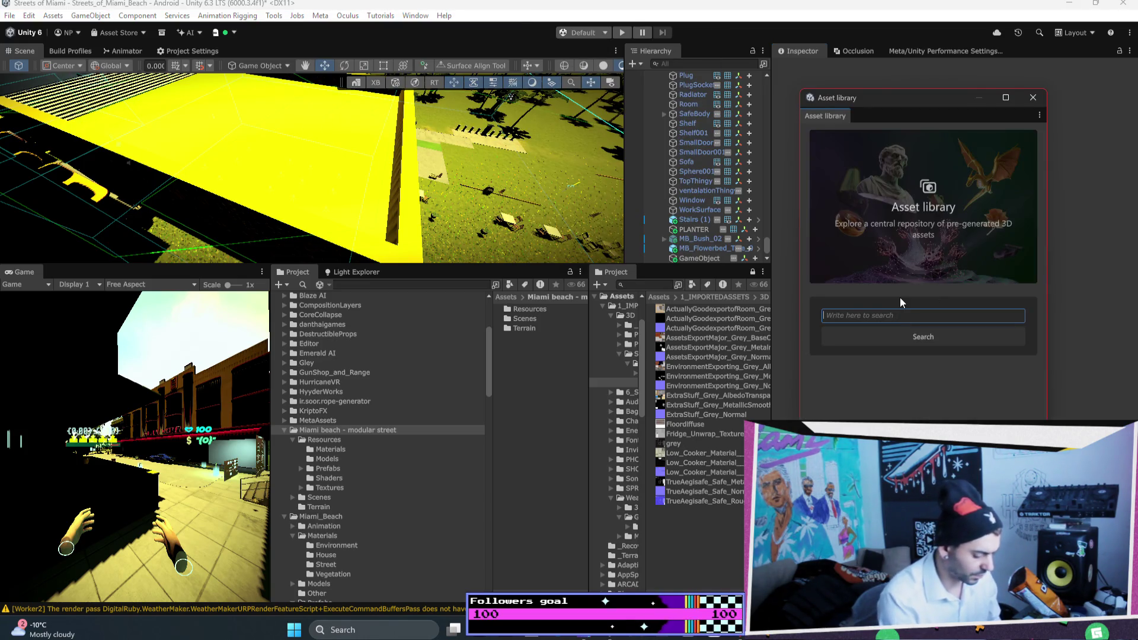
text(escape )
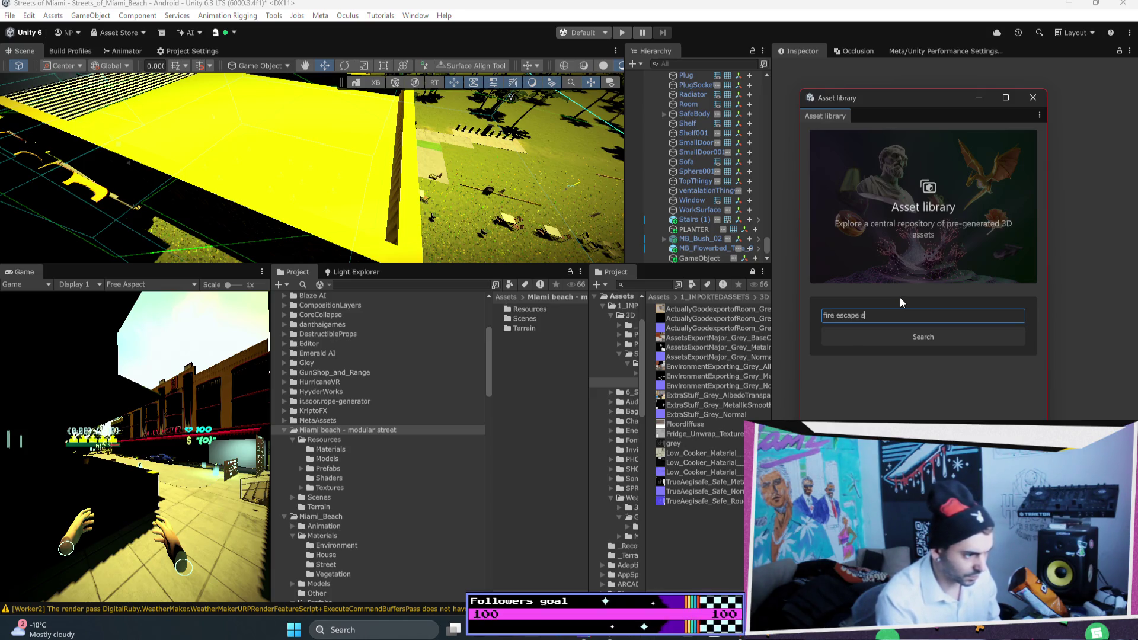
text(staircase)
key(Return)
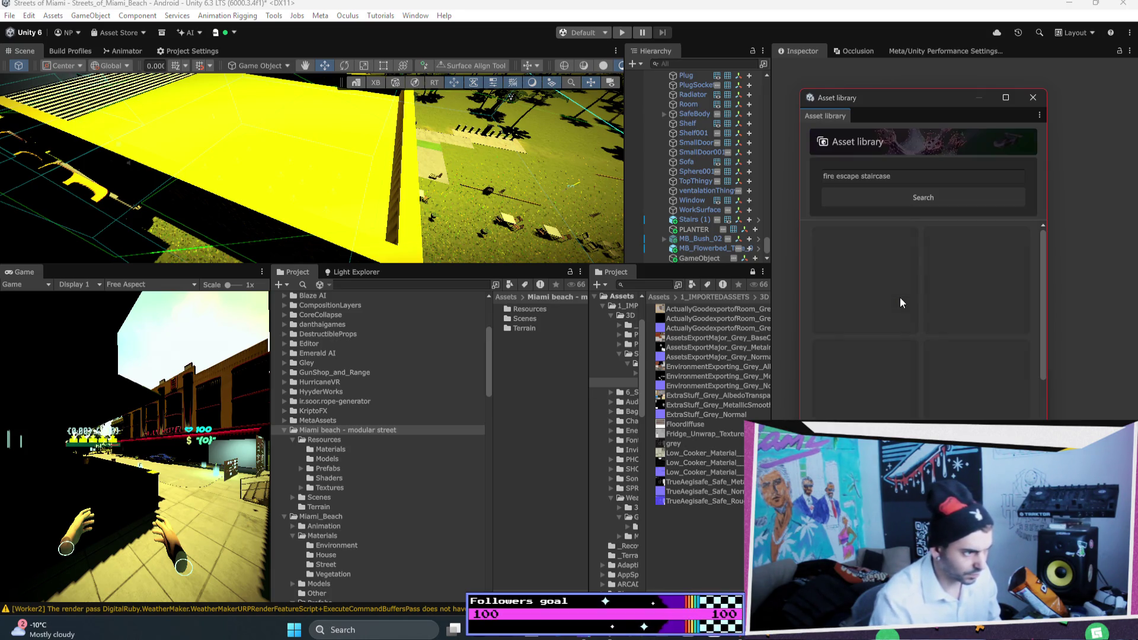
Dock the Asset library above the Inspector, enlarge it, and browse the staircase results
mouse_move(842, 118)
mouse_down()
mouse_move(876, 91)
mouse_move(882, 70)
mouse_up()
drag(900, 209, 914, 372)
click(869, 112)
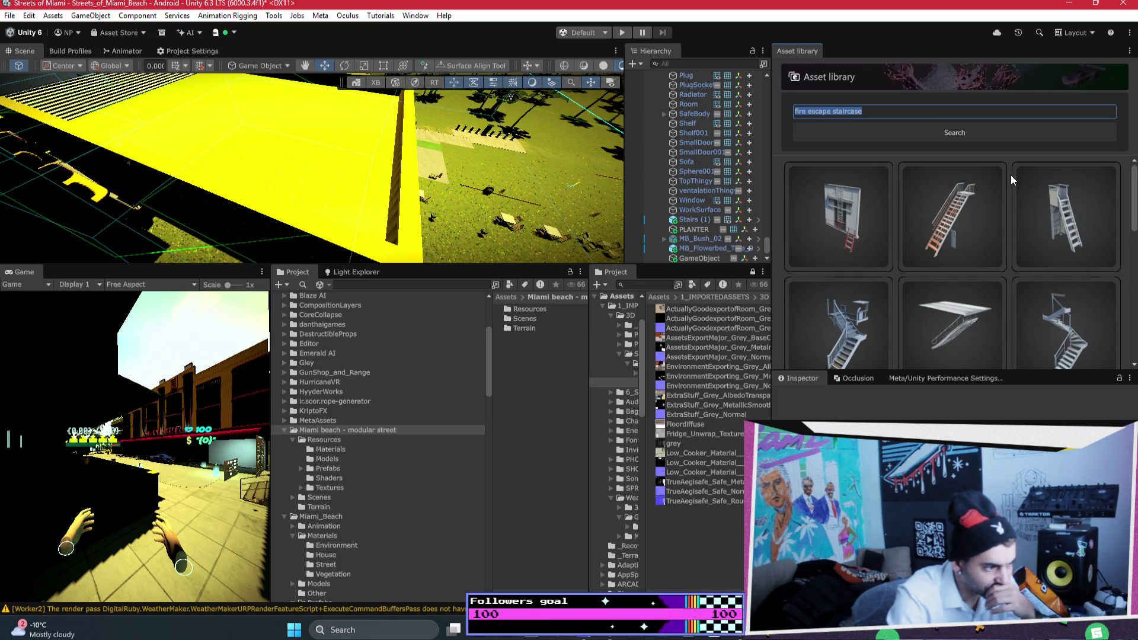
scroll(1011, 176, down, 2)
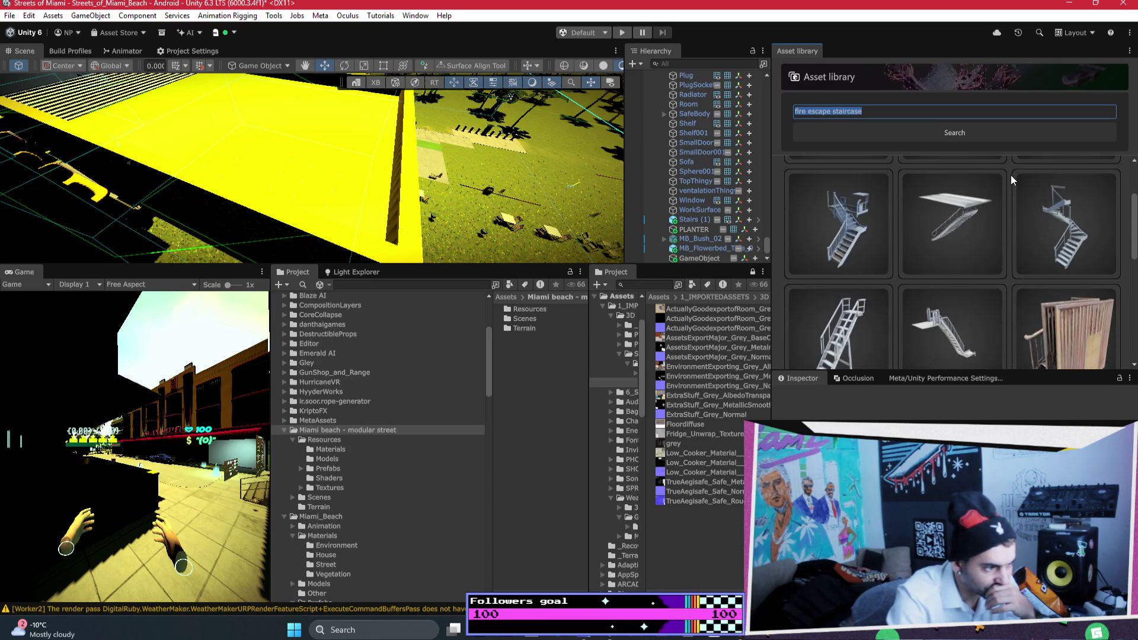
scroll(1011, 175, down, 1)
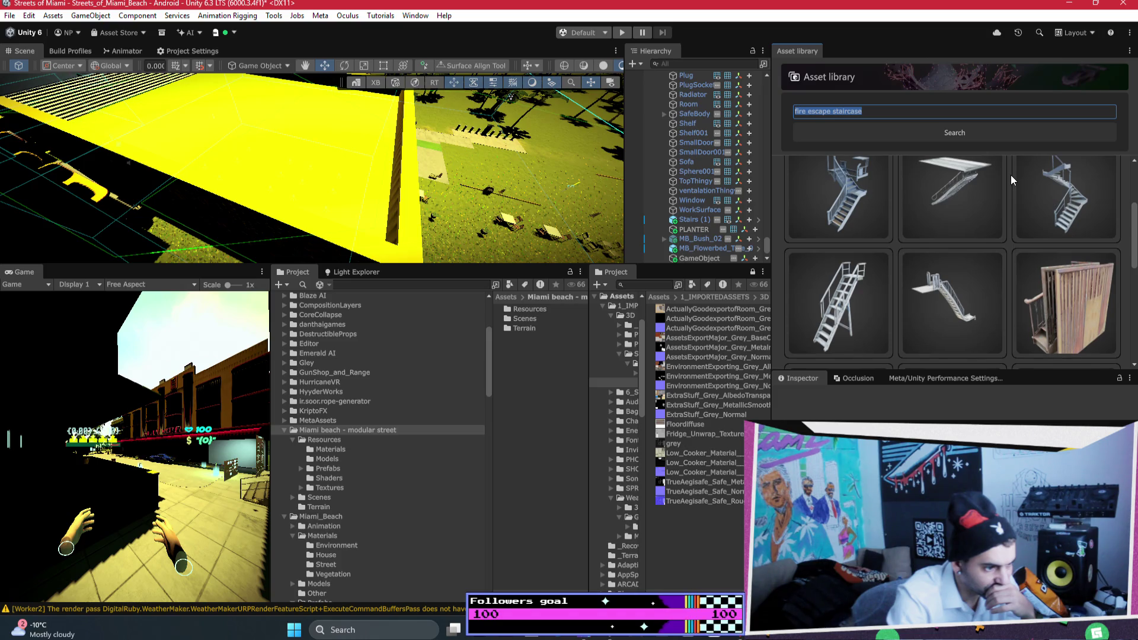
scroll(1011, 175, down, 3)
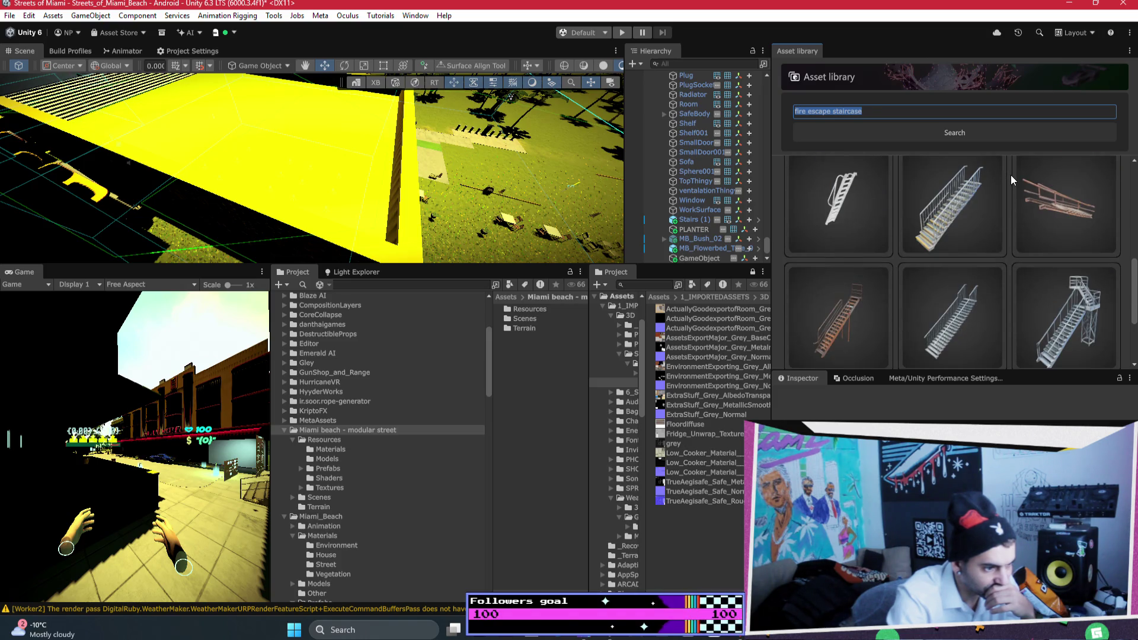
scroll(1011, 176, down, 2)
scroll(1011, 175, down, 1)
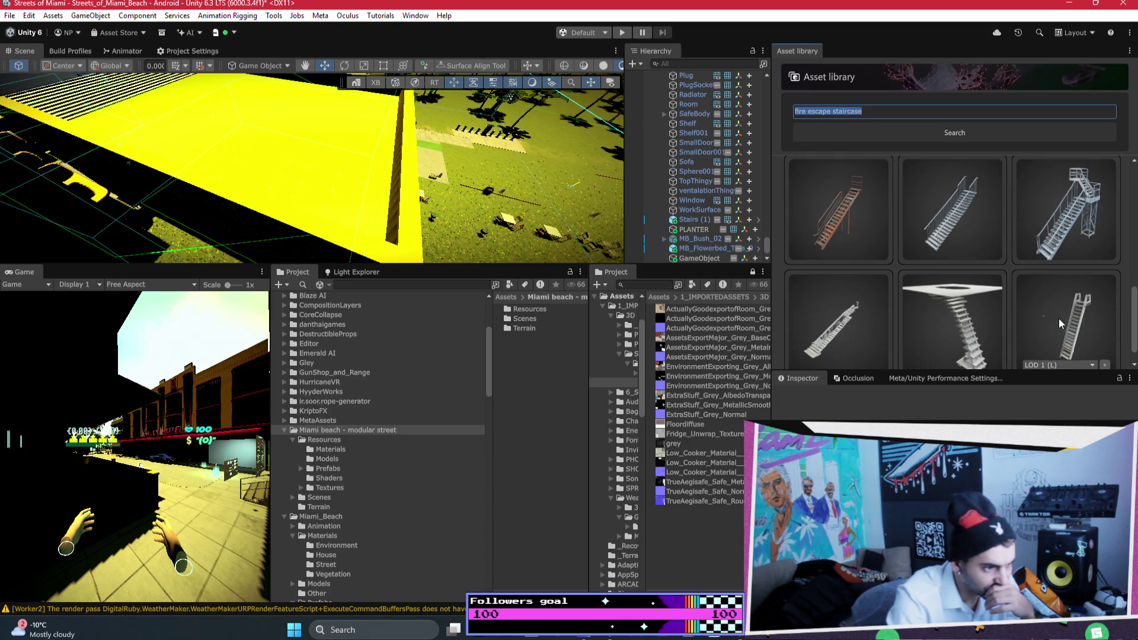
scroll(1018, 211, down, 1)
scroll(1019, 204, up, 1)
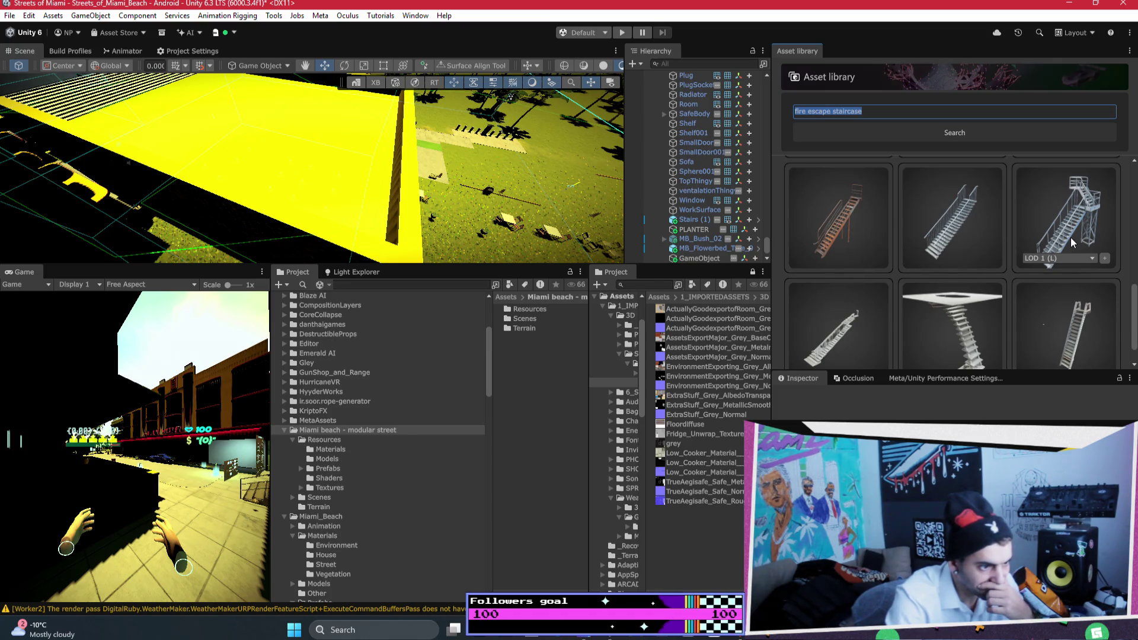
scroll(1056, 224, up, 4)
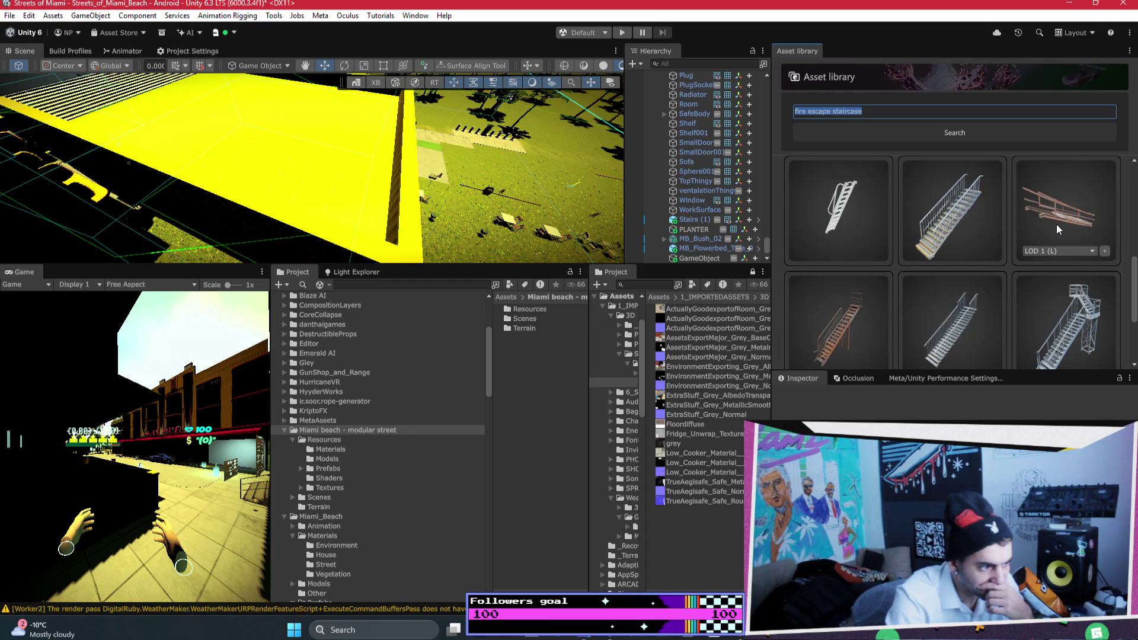
scroll(1056, 224, up, 5)
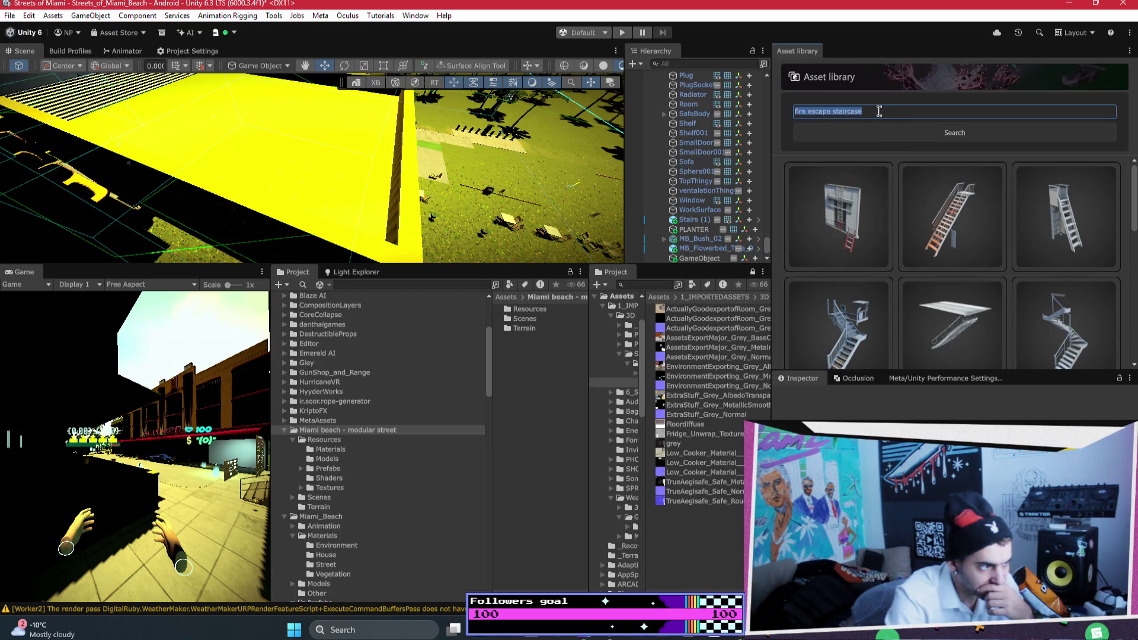
Shorten the query to 'fire escape', re-search, and scroll through the ladder and staircase results
double_click(841, 116)
key(BackSpace)
click(898, 135)
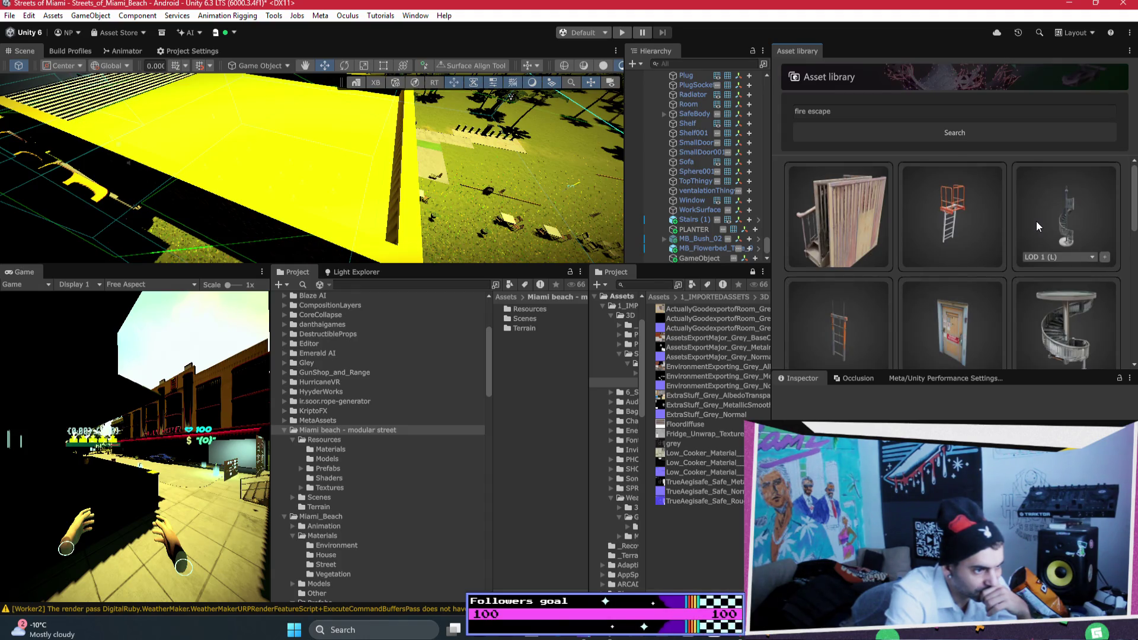
scroll(1036, 222, down, 1)
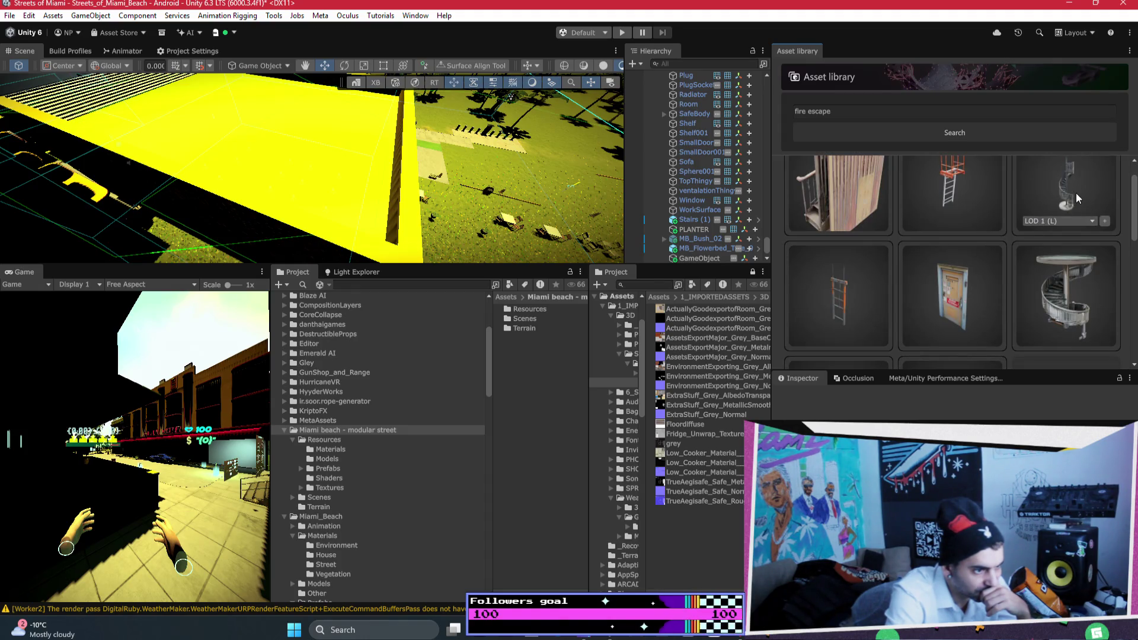
scroll(1076, 193, down, 1)
scroll(1075, 193, up, 1)
scroll(1045, 297, down, 3)
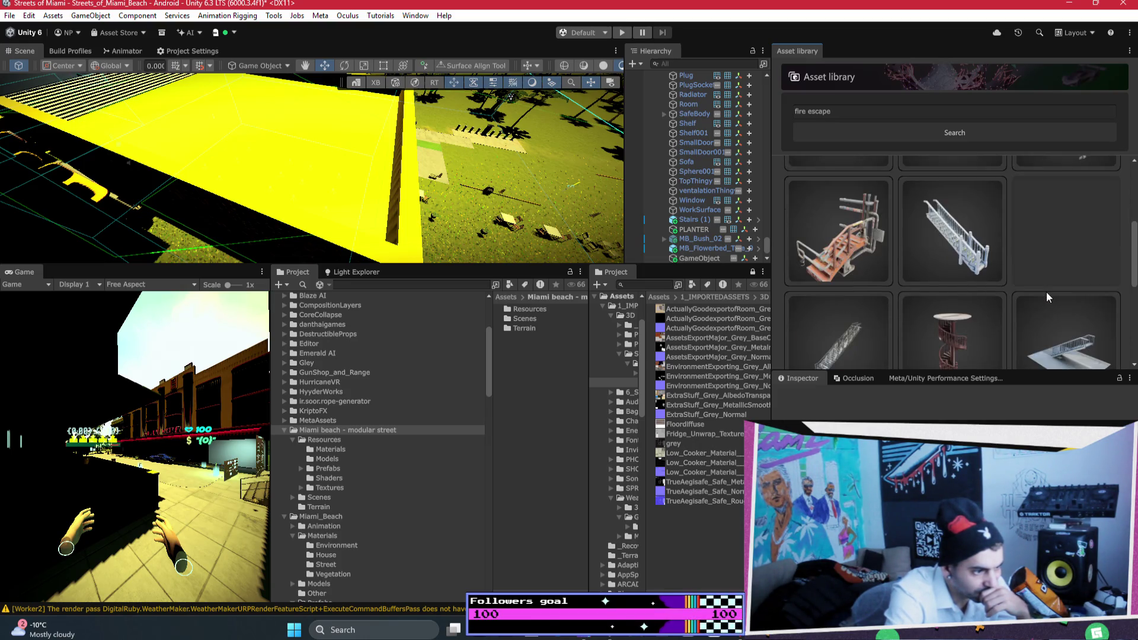
scroll(1047, 294, down, 2)
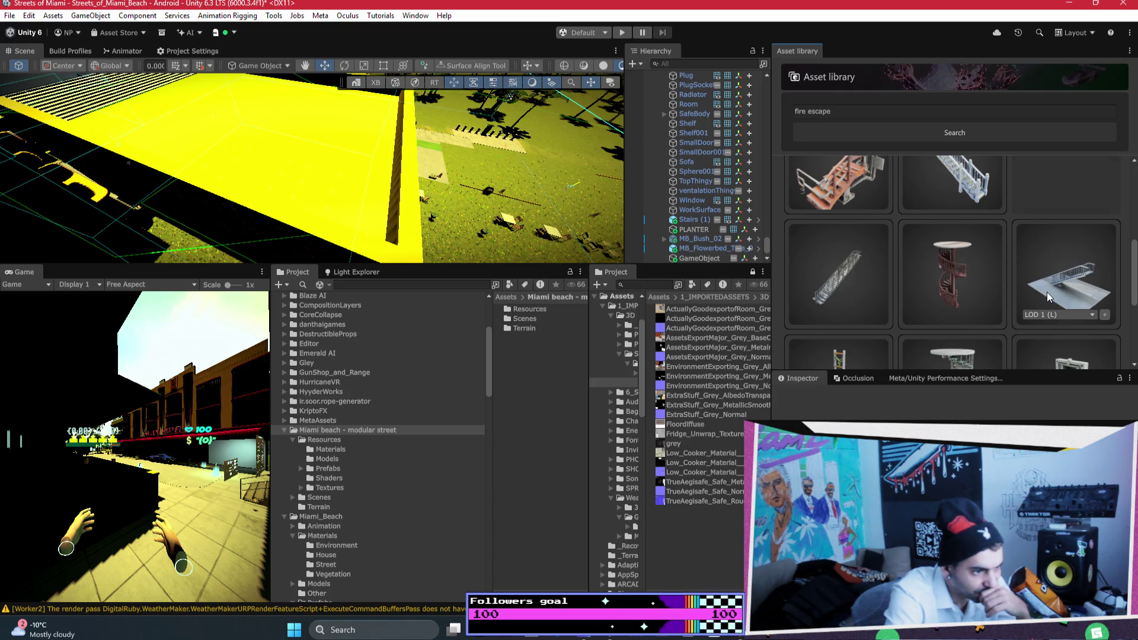
scroll(1046, 293, down, 2)
scroll(1046, 291, down, 4)
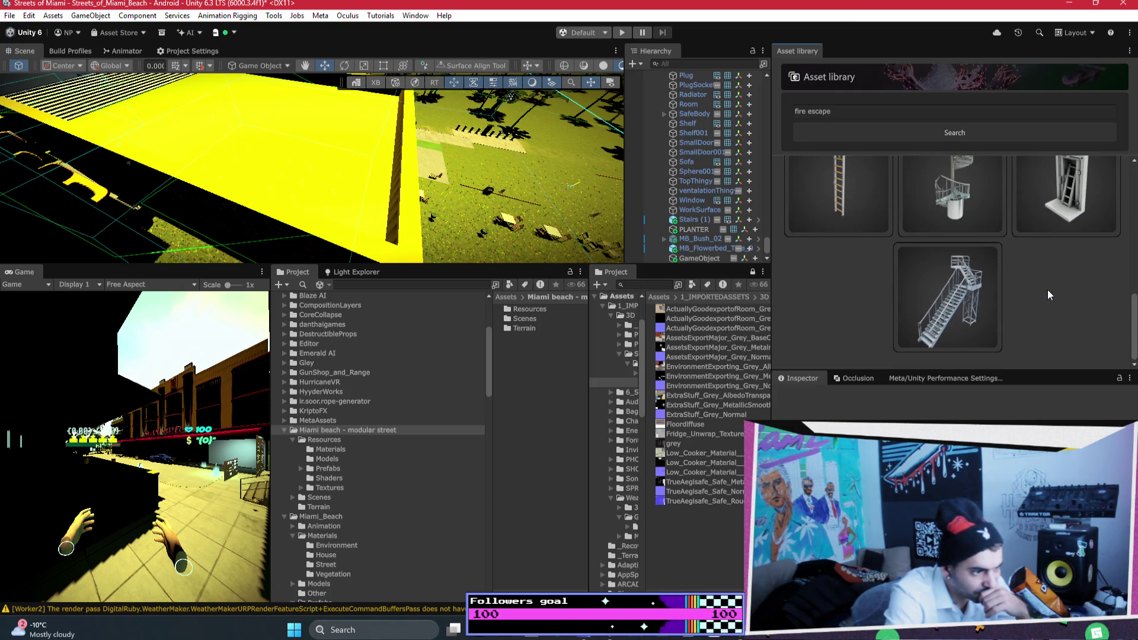
Search Sketchfab for fire escape, open the Fire Escape model, and add it to the streets of collection
click(610, 630)
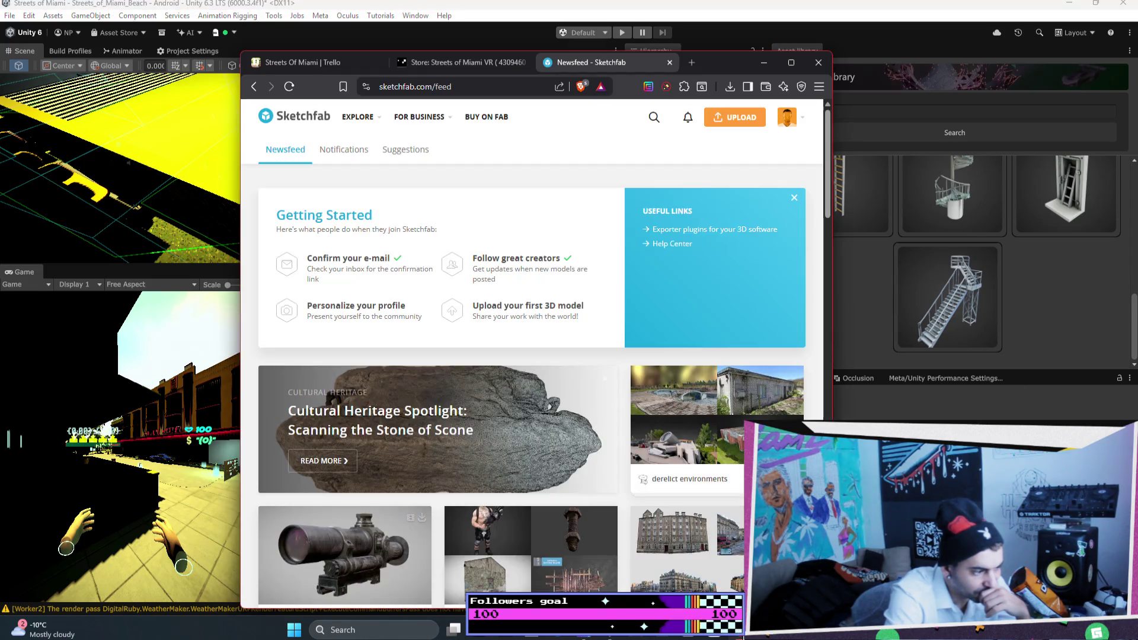
click(653, 116)
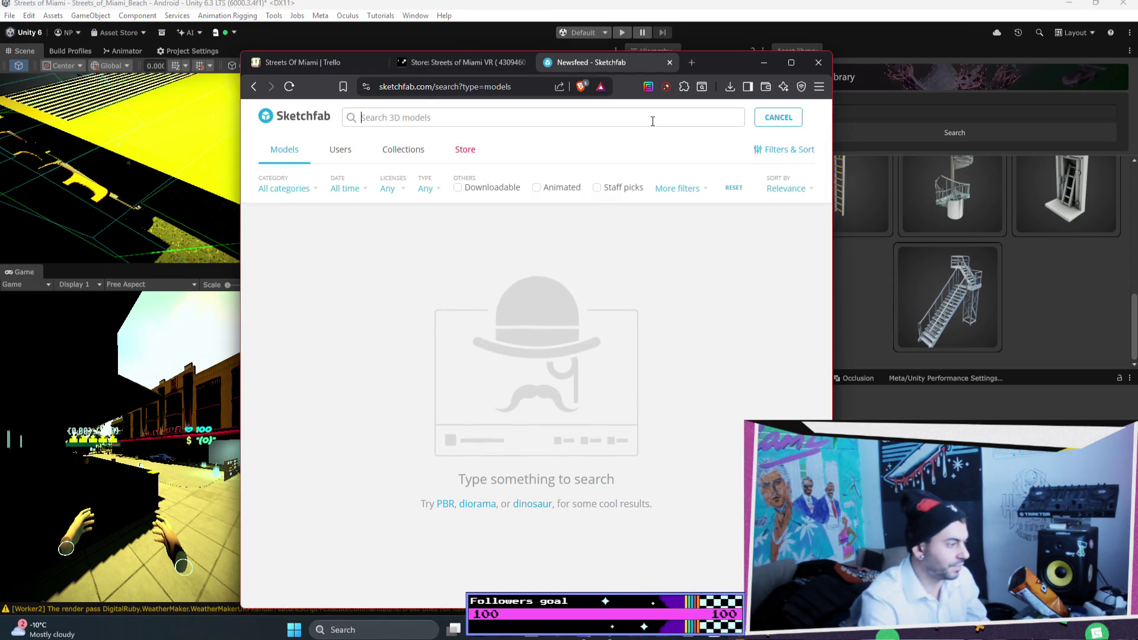
text(fire escape)
key(Return)
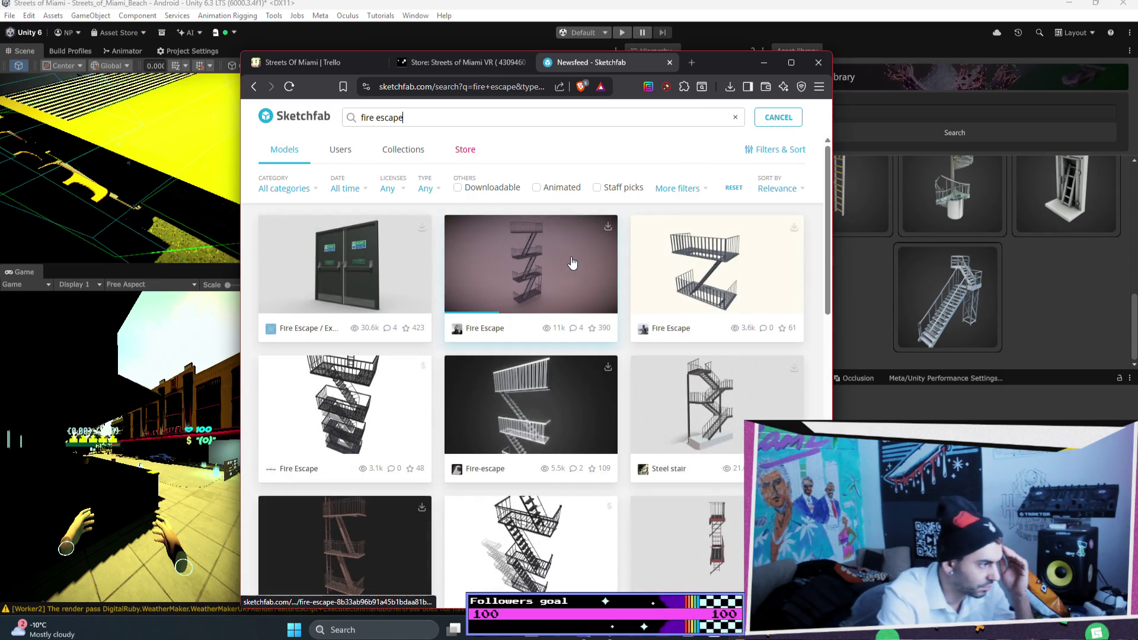
click(572, 263)
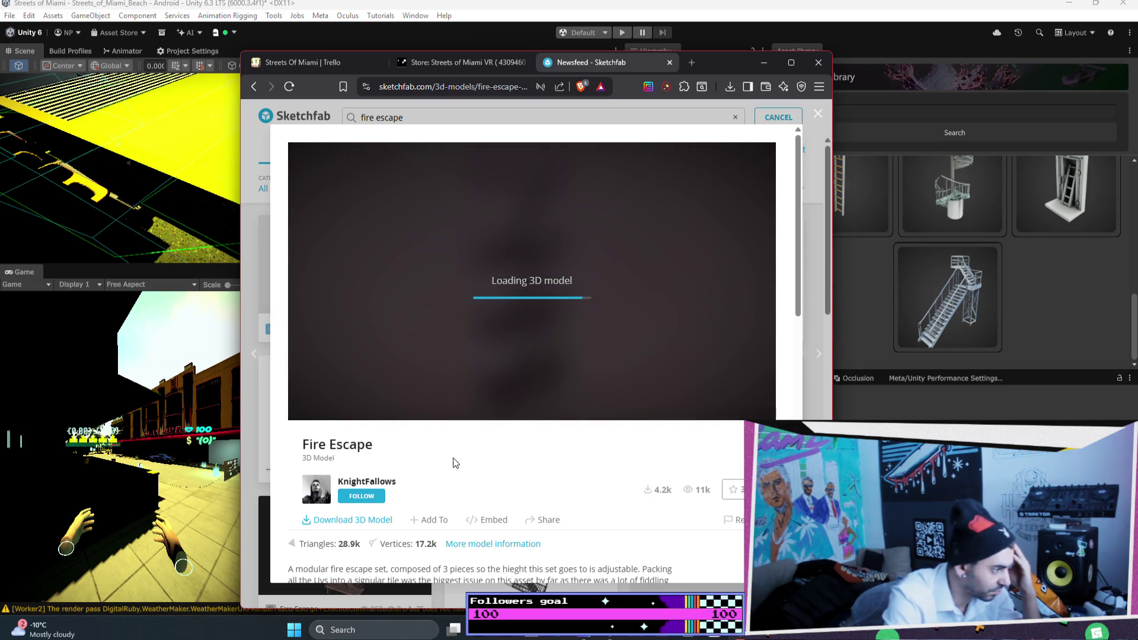
scroll(454, 460, down, 2)
click(429, 399)
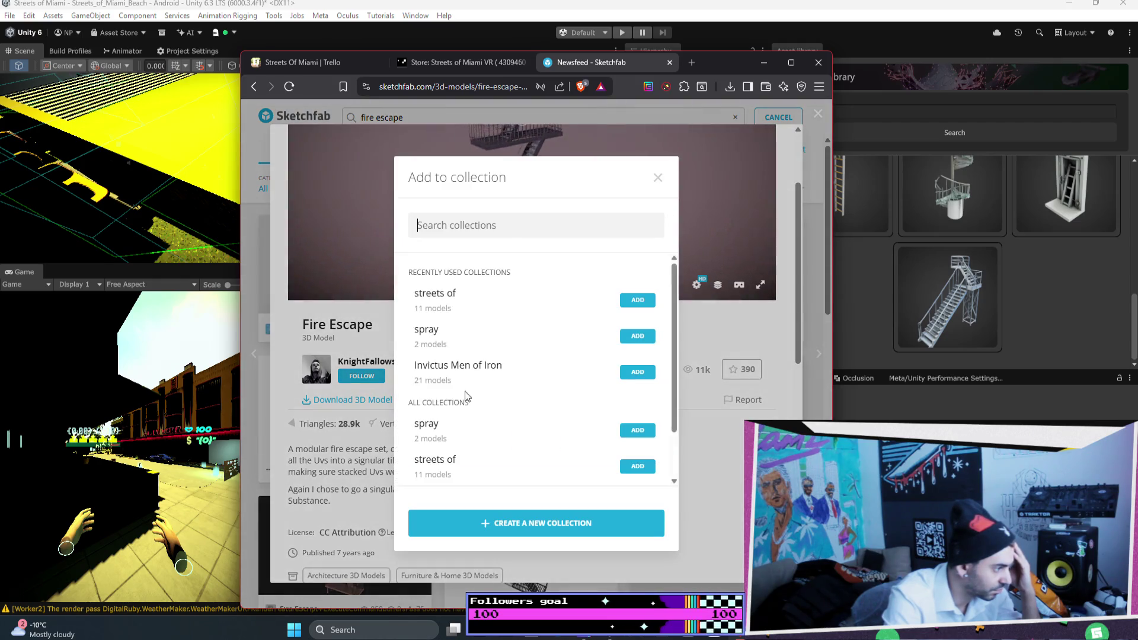
click(635, 302)
click(336, 410)
Download the original fbx as fire-escape.zip into Downloads and minimize the browser
click(340, 398)
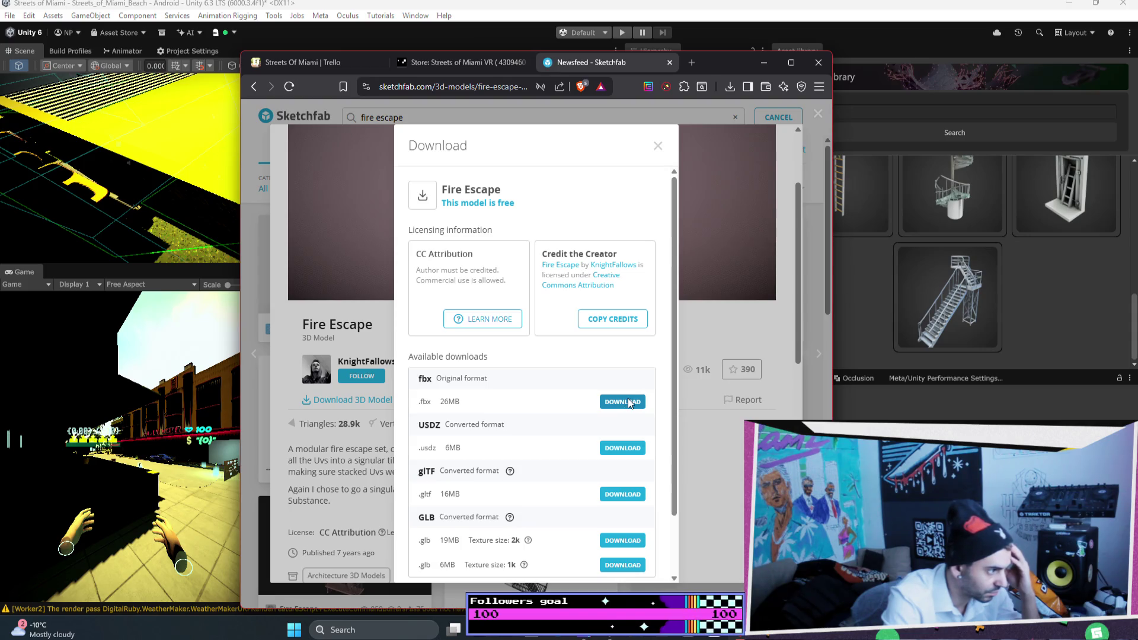
click(628, 401)
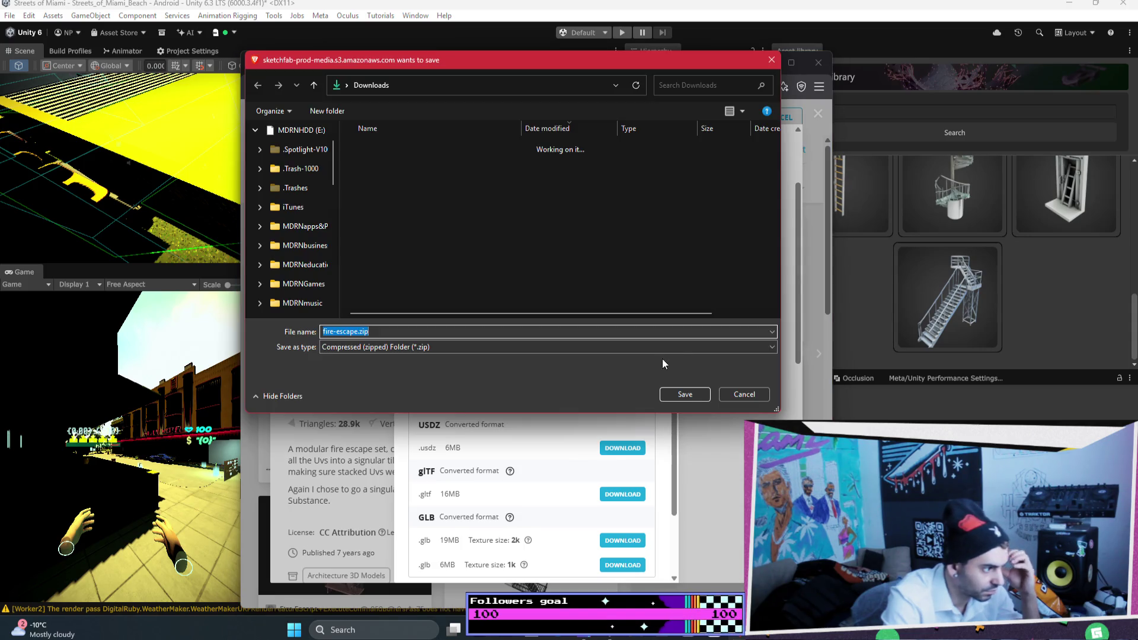
click(690, 396)
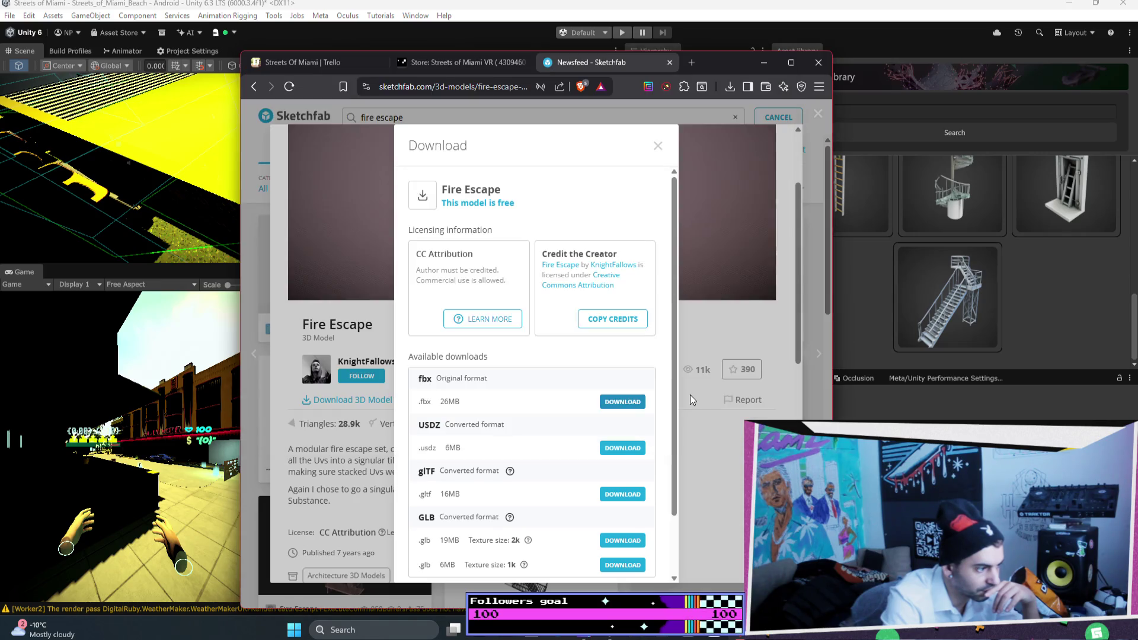
click(764, 63)
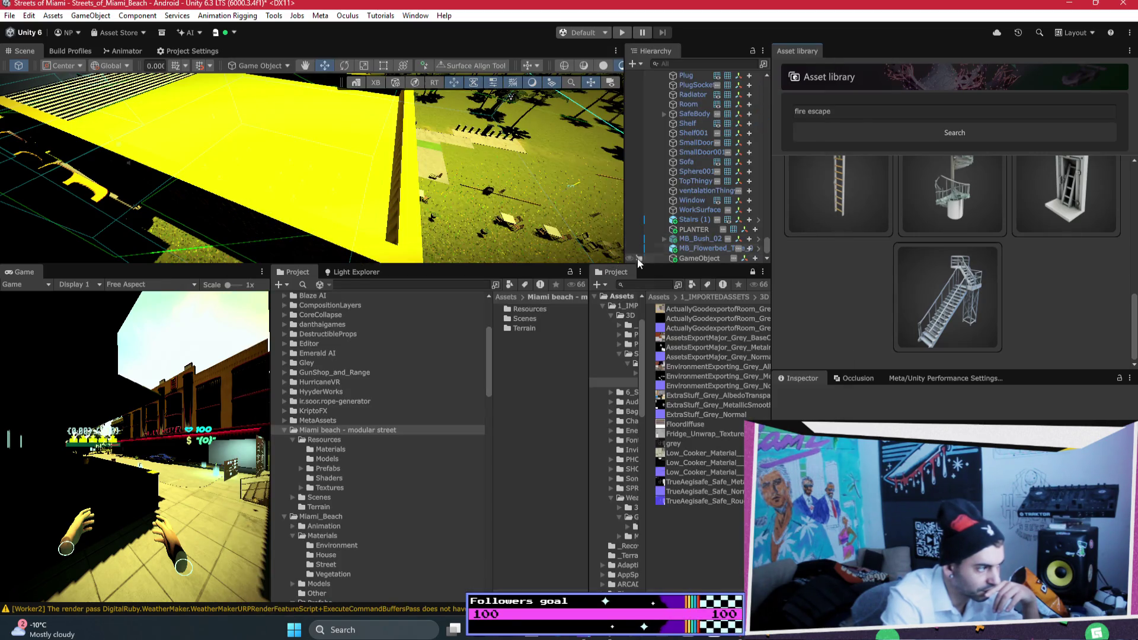
Extract fire-escape.zip in Downloads into a fire-escape folder, then bring Unity forward
key(super+e)
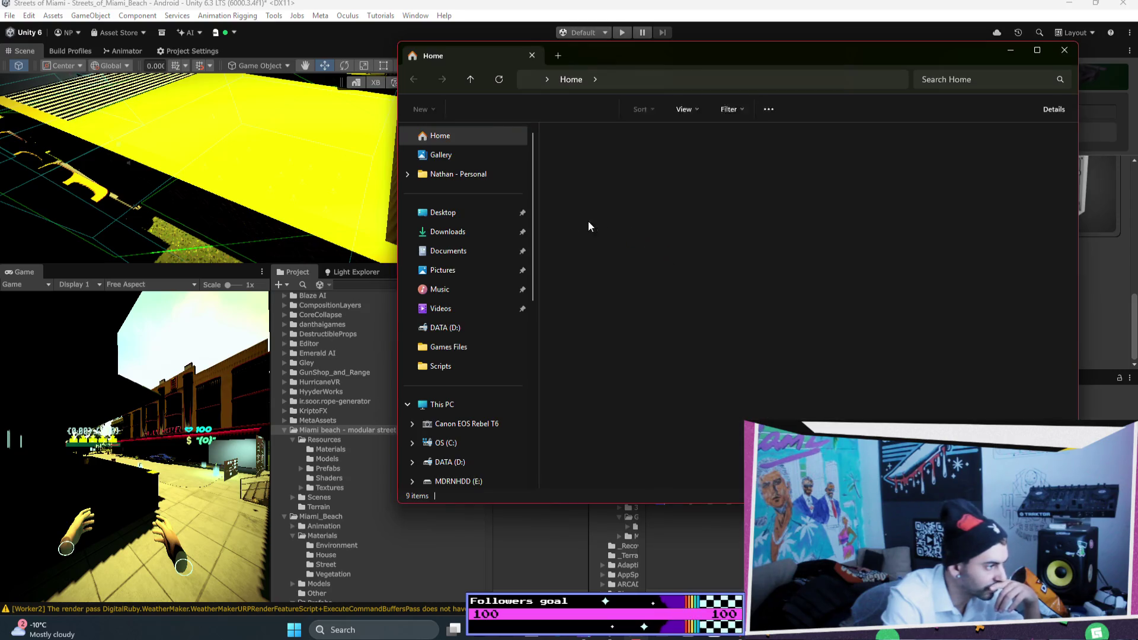
click(464, 231)
click(610, 169)
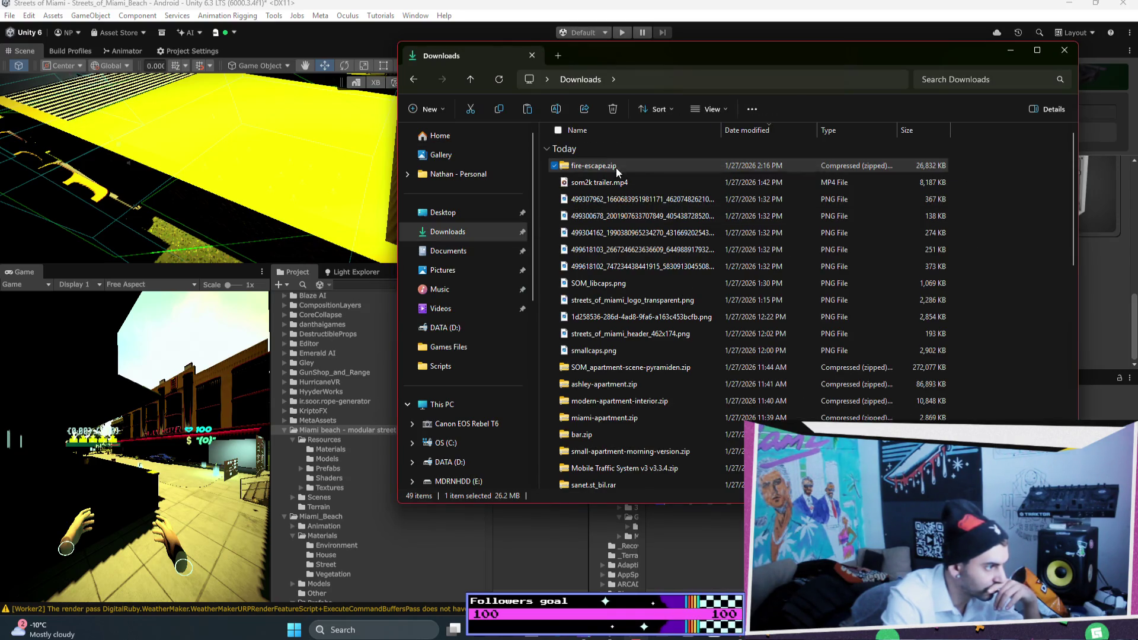
right_click(610, 169)
click(748, 318)
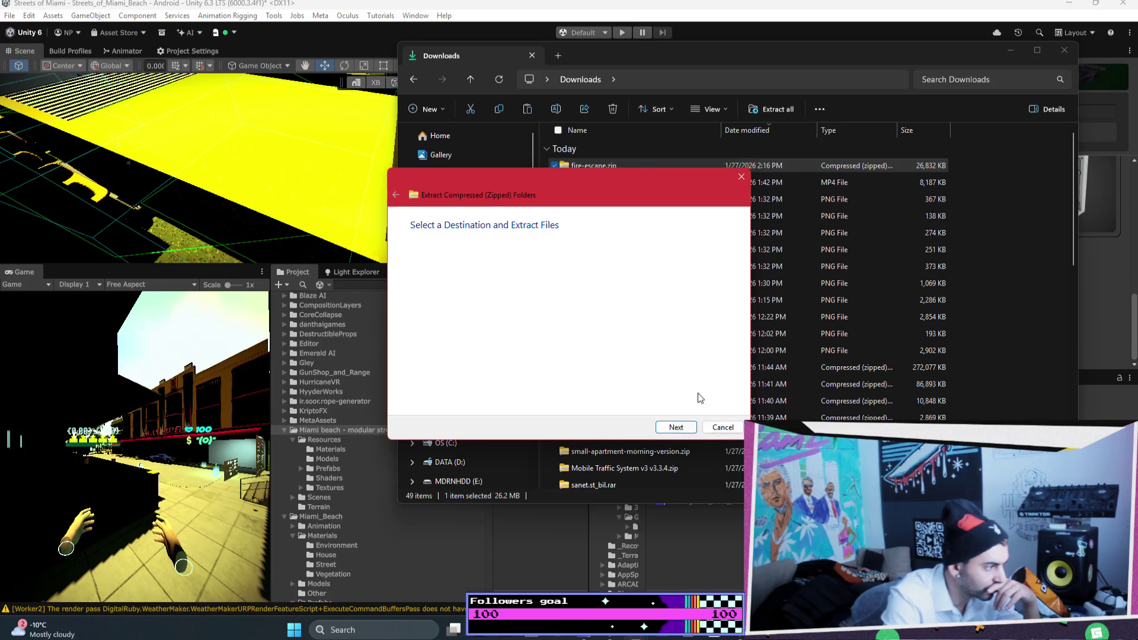
click(1064, 51)
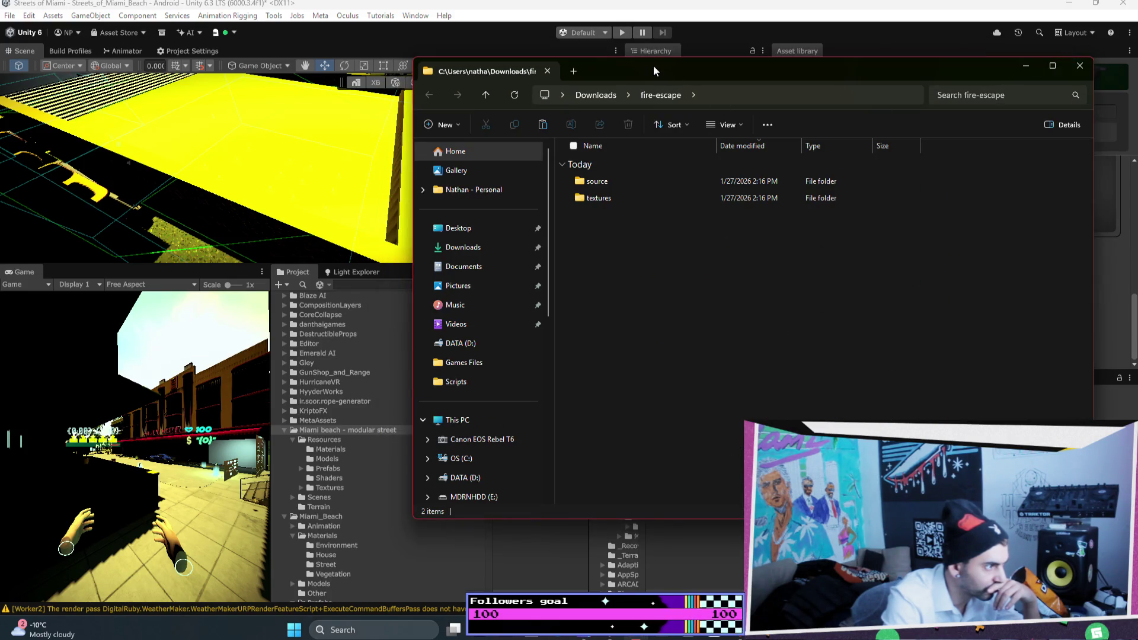
drag(653, 65, 812, 71)
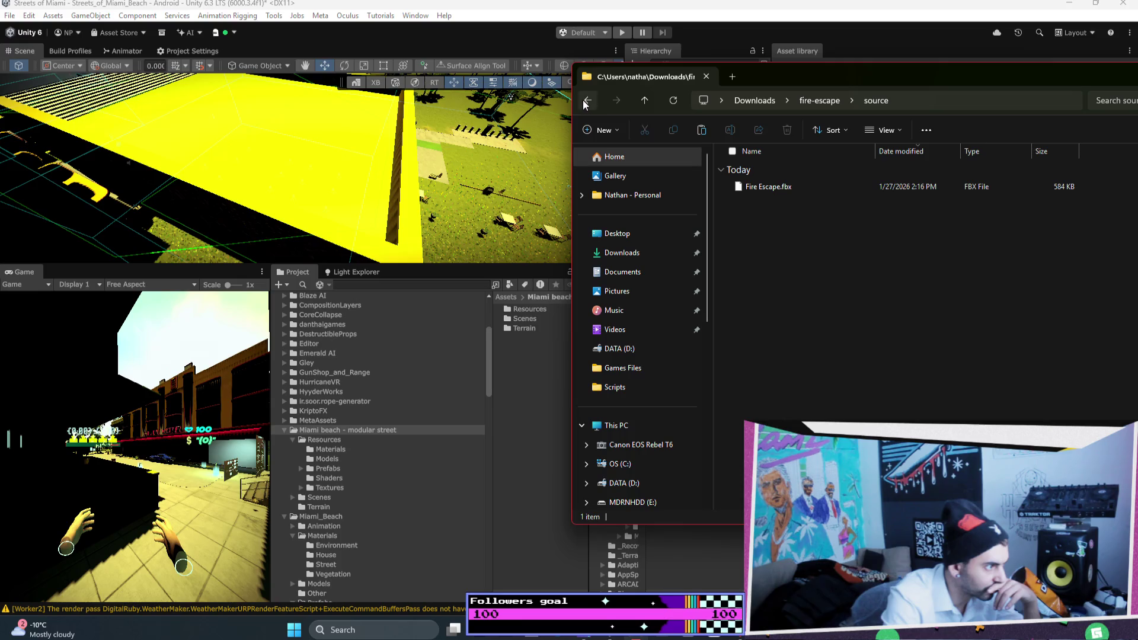
click(585, 104)
click(390, 326)
scroll(390, 326, up, 5)
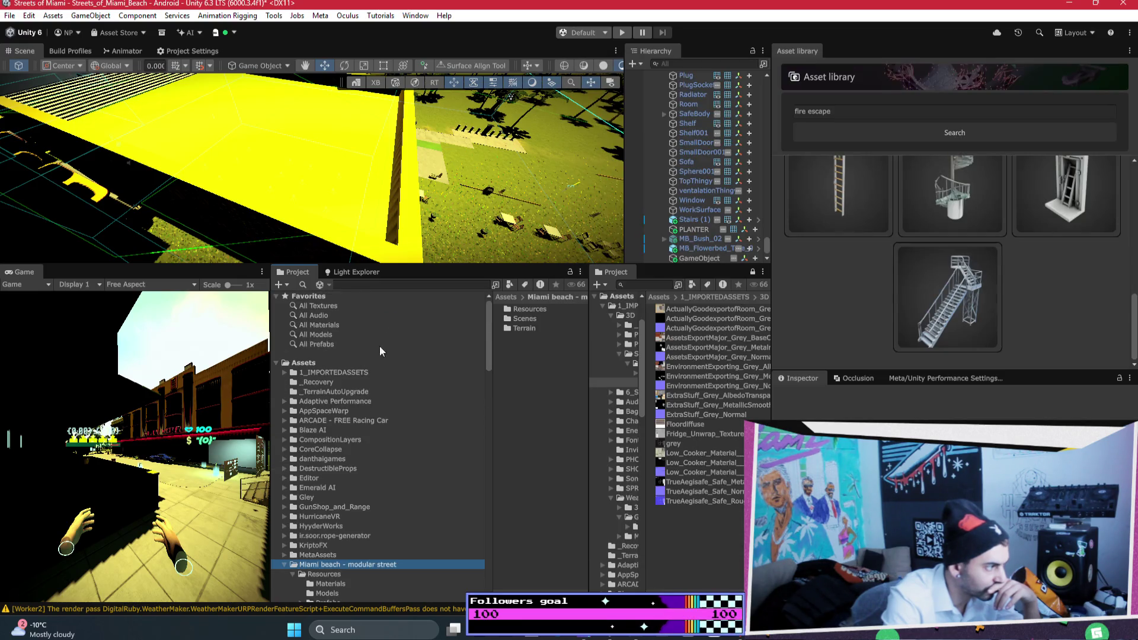
Open the 1_IMPORTEDASSETS/3D/SAFEHOUSE folder in Unity's Project panel, then return to Explorer
click(299, 372)
double_click(538, 309)
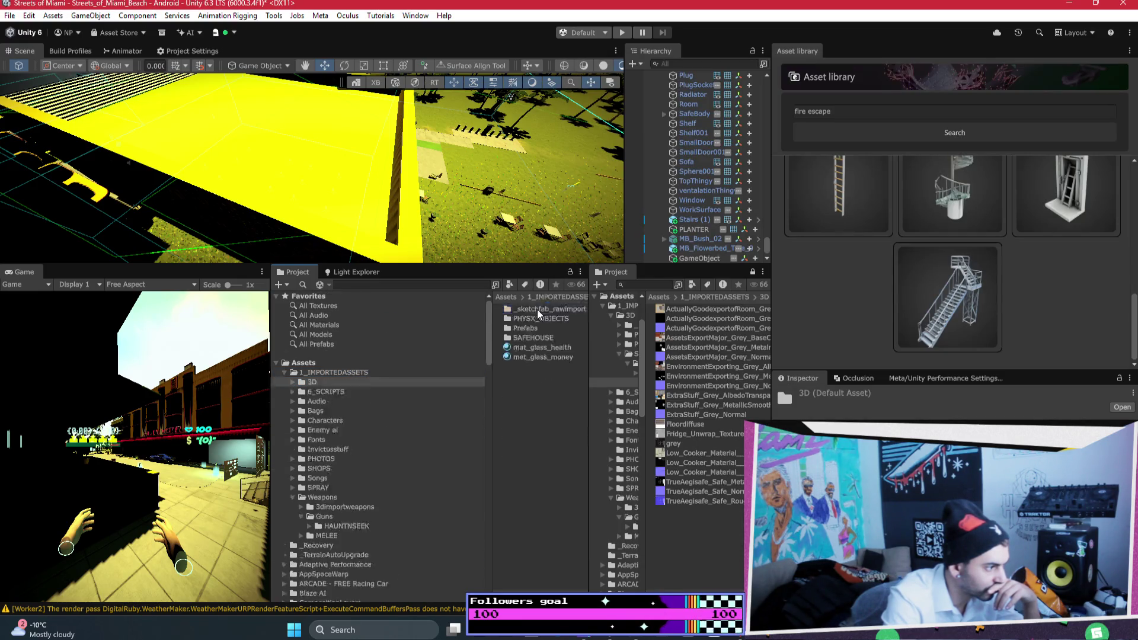
double_click(548, 310)
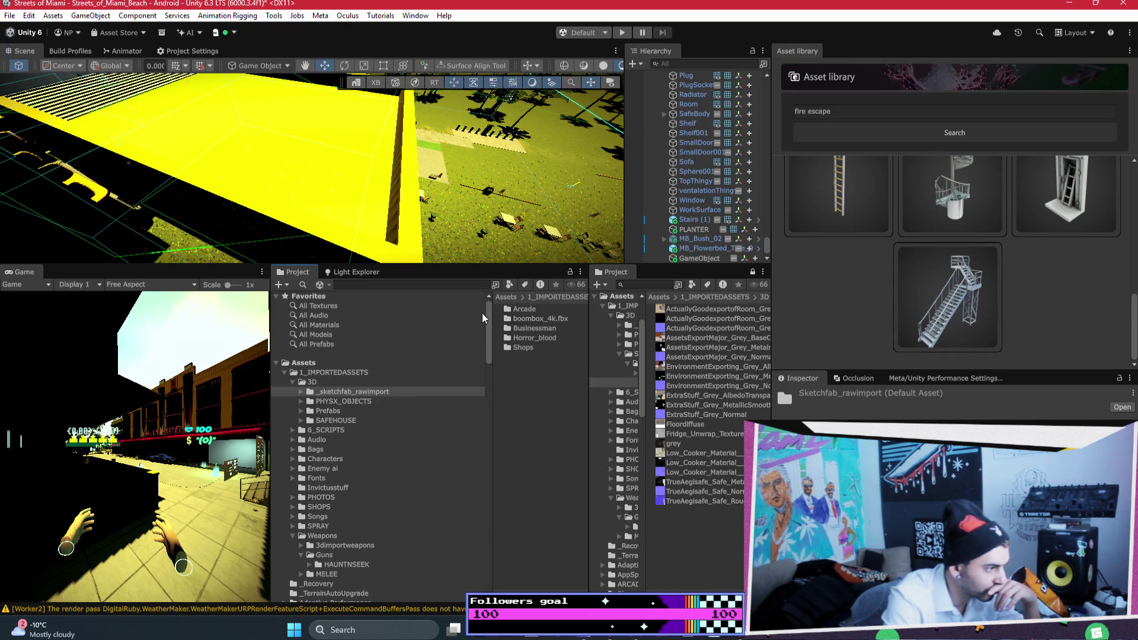
click(341, 422)
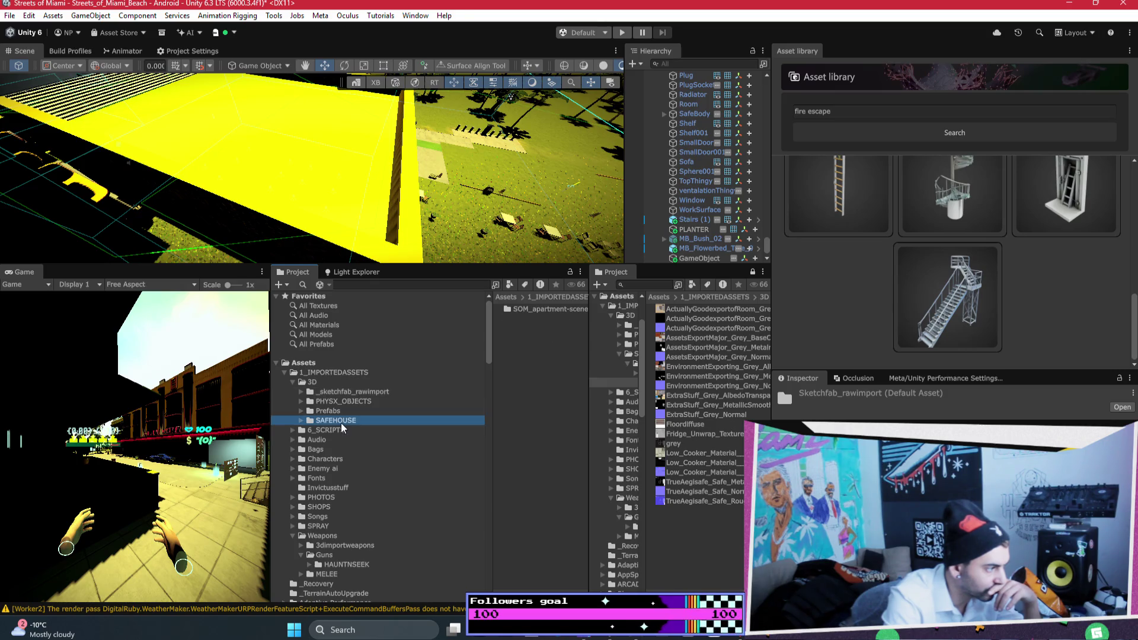
key(alt+Tab)
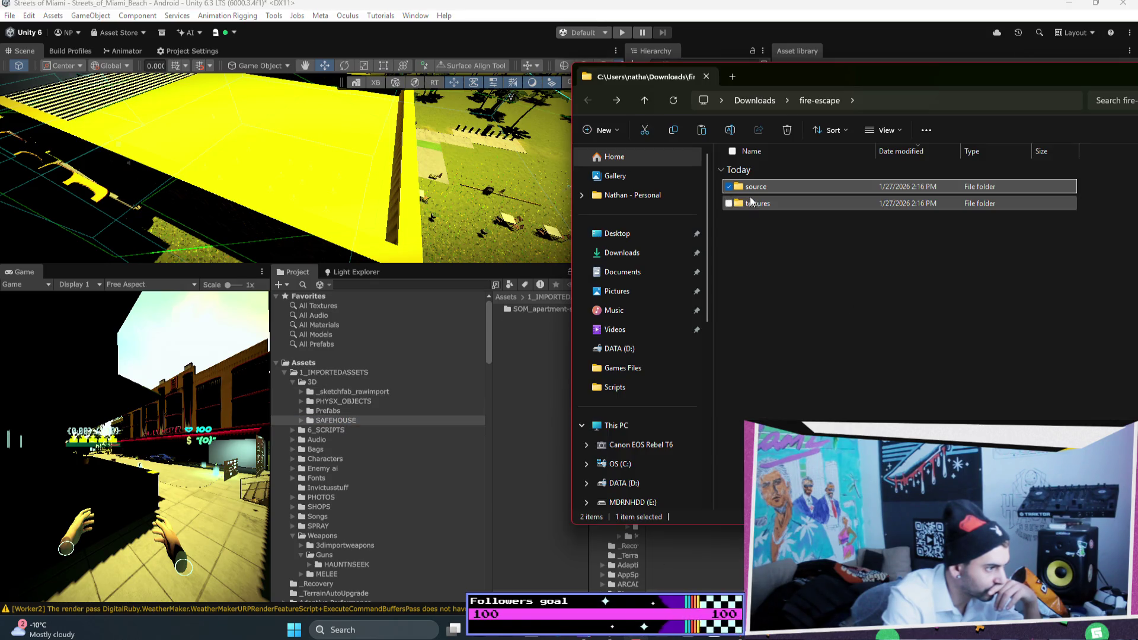
Bring the fire-escape folder from Downloads into Unity's SAFEHOUSE folder and let it import
click(775, 95)
click(898, 71)
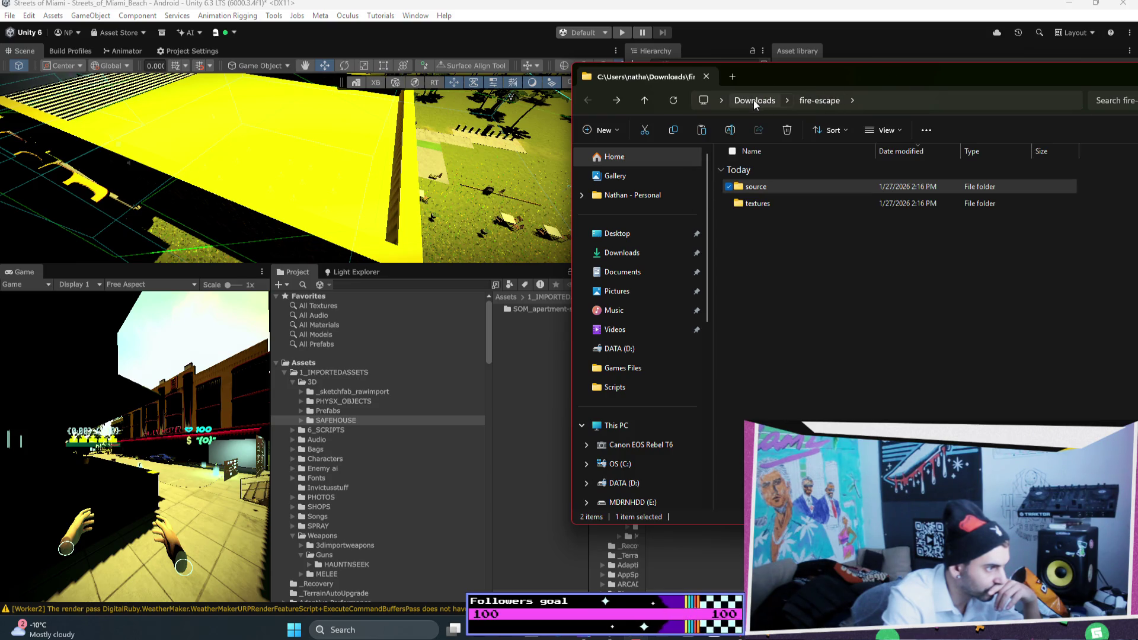
click(754, 99)
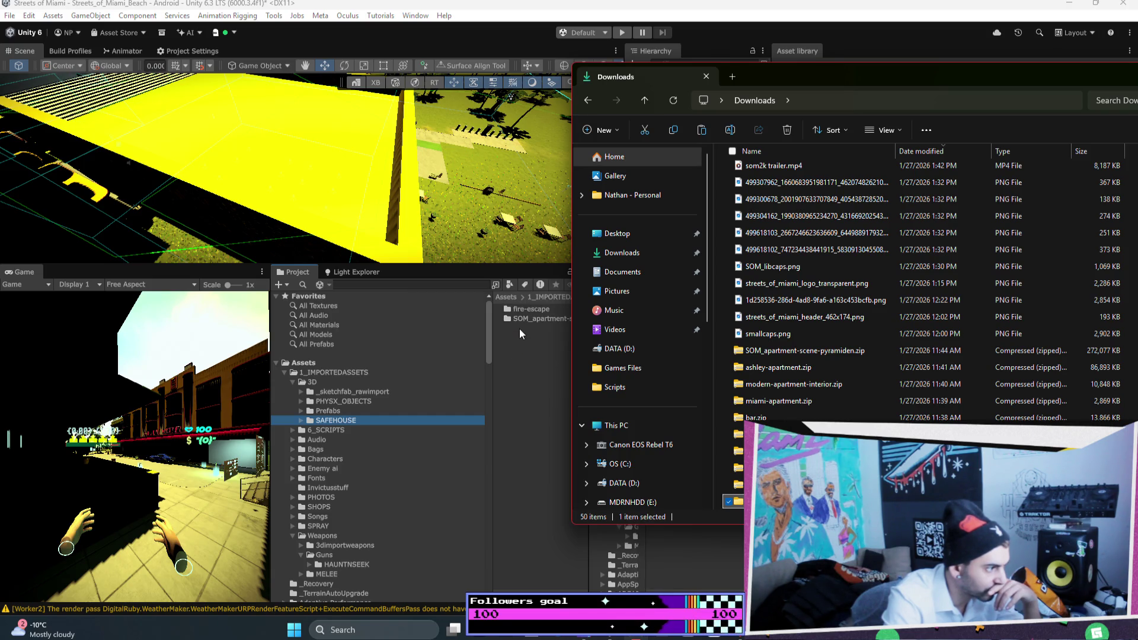
click(529, 314)
Place the Fire Escape asset from fire-escape/source into the scene, frame it, and orbit around it
double_click(530, 311)
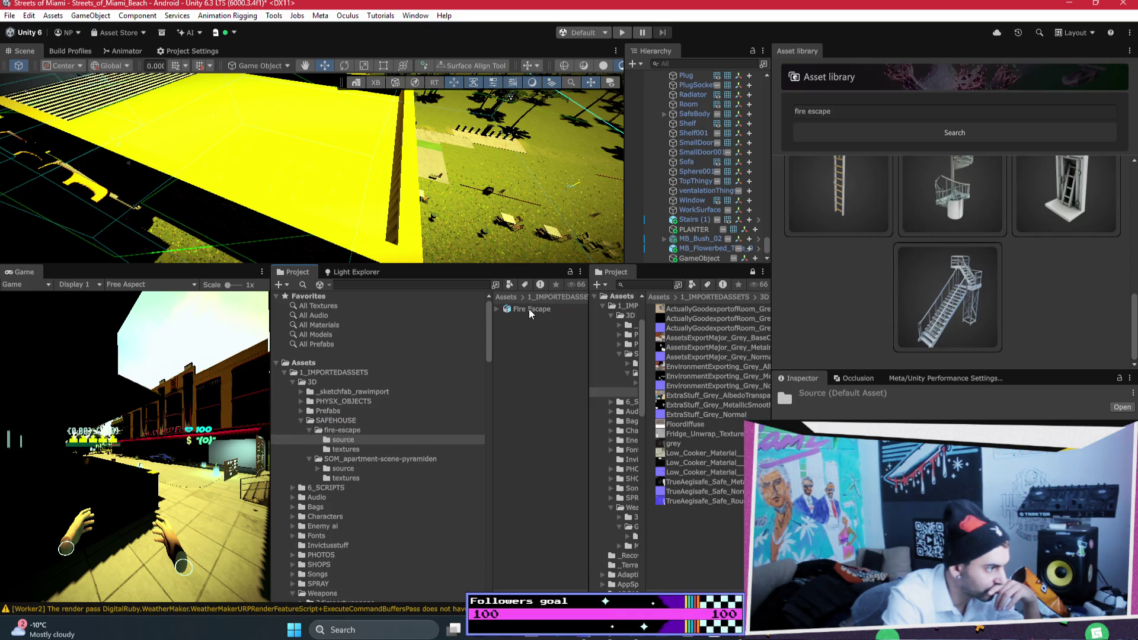
drag(734, 259, 697, 258)
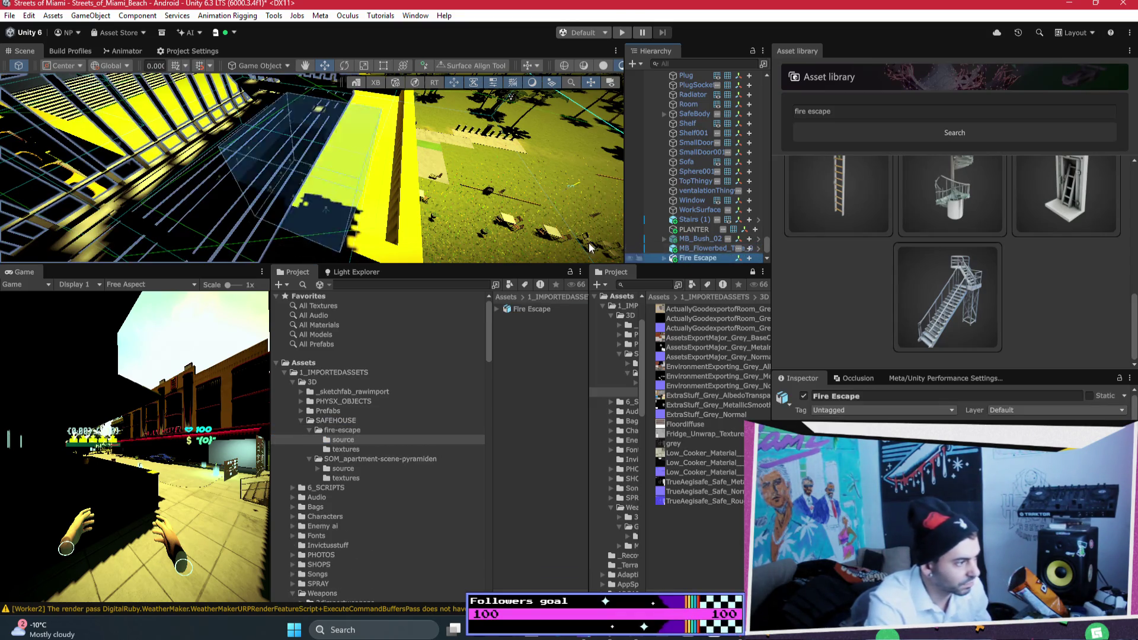
key(f)
mouse_move(588, 243)
mouse_down()
mouse_move(330, 125)
mouse_move(239, 117)
mouse_up()
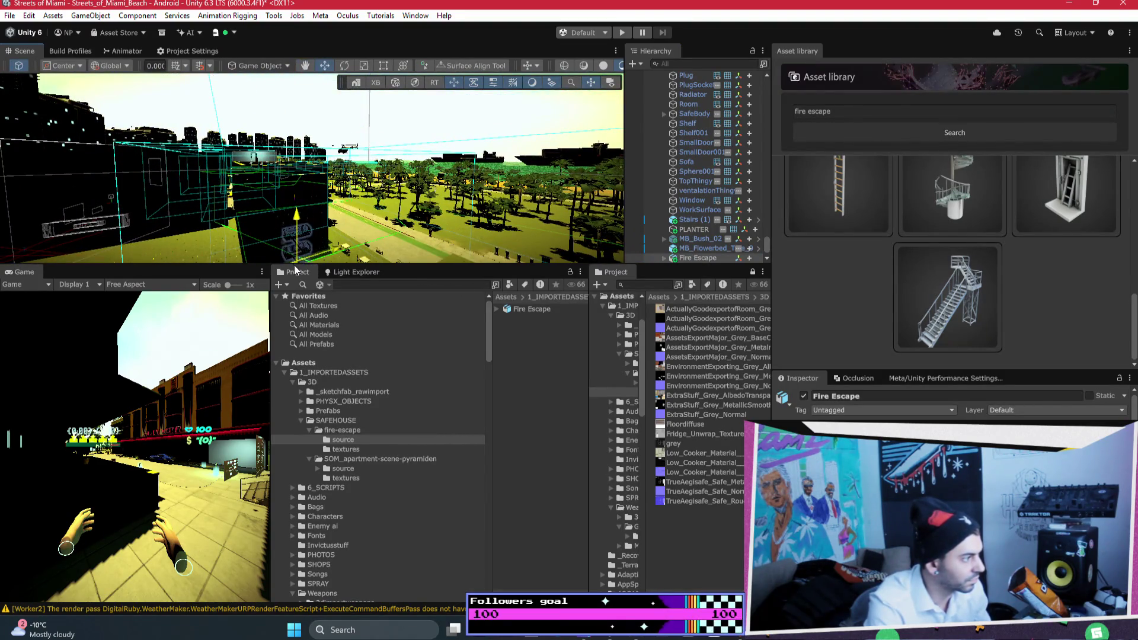
mouse_move(294, 253)
mouse_down()
mouse_move(420, 302)
mouse_move(345, 151)
mouse_move(332, 23)
mouse_up()
mouse_move(399, 138)
mouse_down()
mouse_move(180, 157)
mouse_move(337, 180)
mouse_move(226, 154)
mouse_move(243, 130)
mouse_move(303, 151)
mouse_move(427, 258)
mouse_up()
Rotate the fire escape around Y and set it against the dark building's wall
drag(358, 208, 379, 256)
key(e)
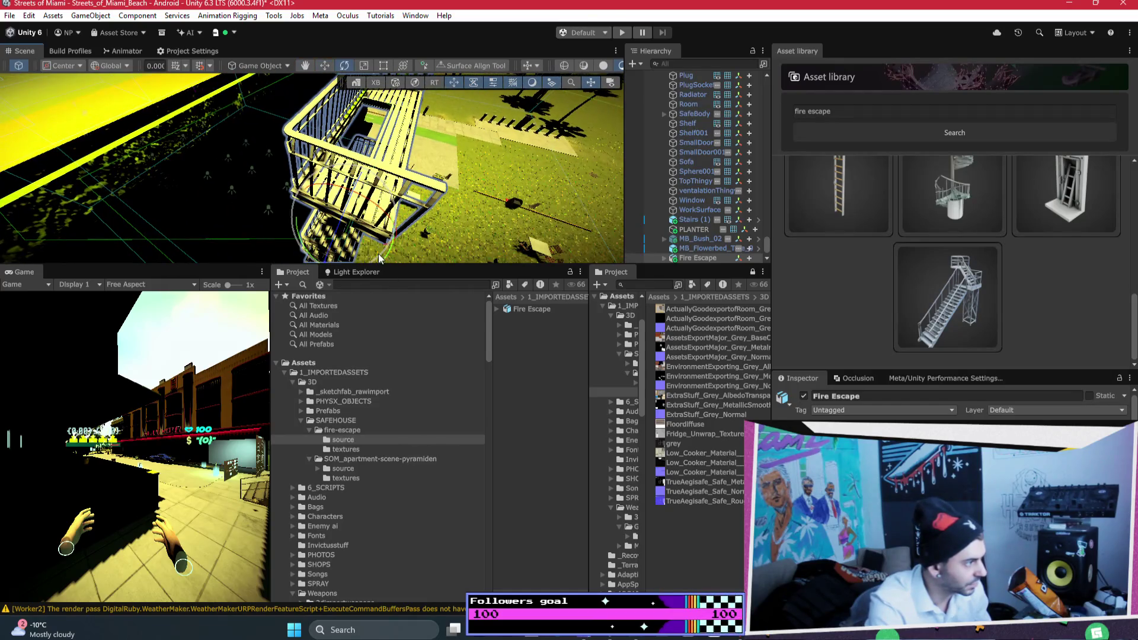
mouse_move(306, 252)
mouse_down()
mouse_move(351, 279)
mouse_move(668, 371)
mouse_up()
drag(373, 185, 323, 219)
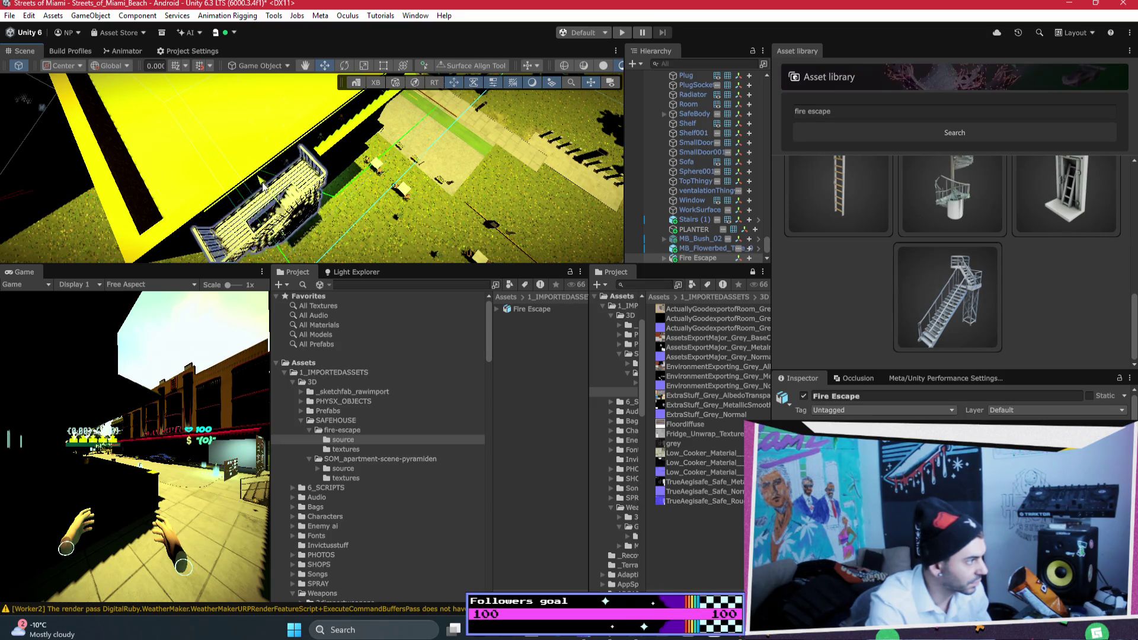
mouse_move(268, 191)
mouse_down()
mouse_move(374, 139)
mouse_move(313, 227)
mouse_up()
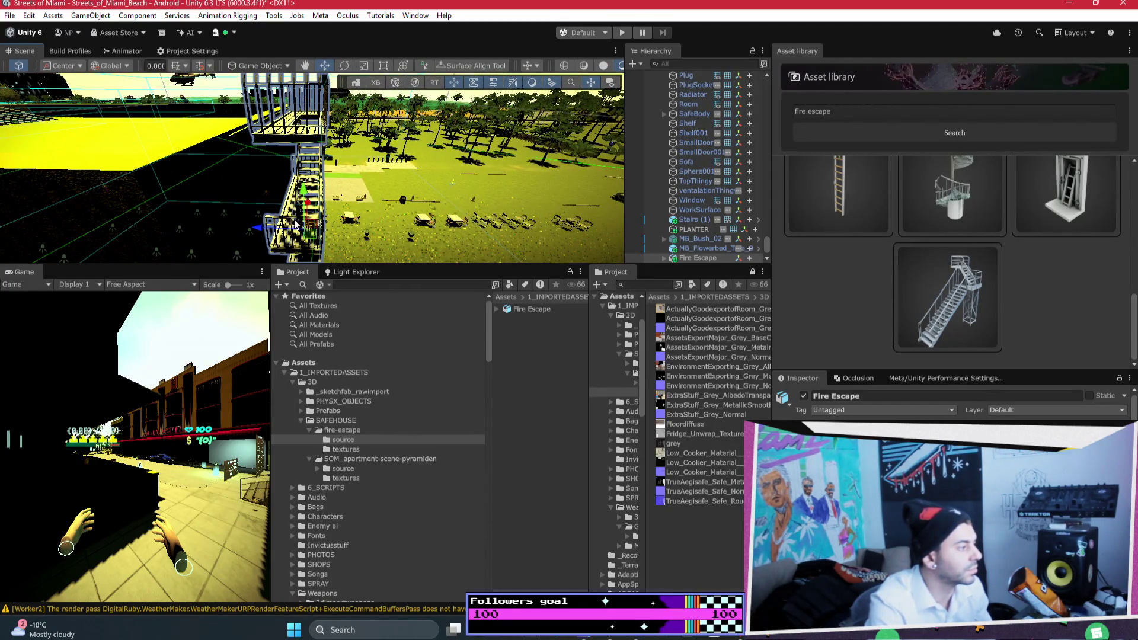
drag(287, 241, 344, 214)
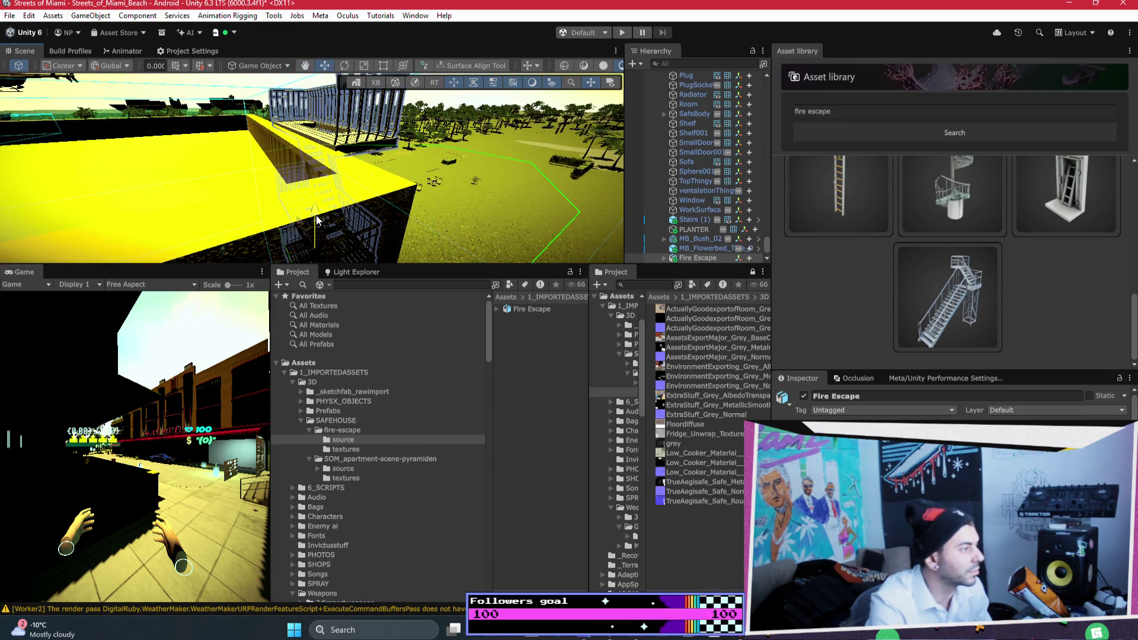
mouse_move(324, 219)
mouse_down()
mouse_move(363, 177)
mouse_move(301, 129)
mouse_move(219, 224)
mouse_move(238, 265)
mouse_move(276, 139)
mouse_move(176, 81)
mouse_move(281, 157)
mouse_up()
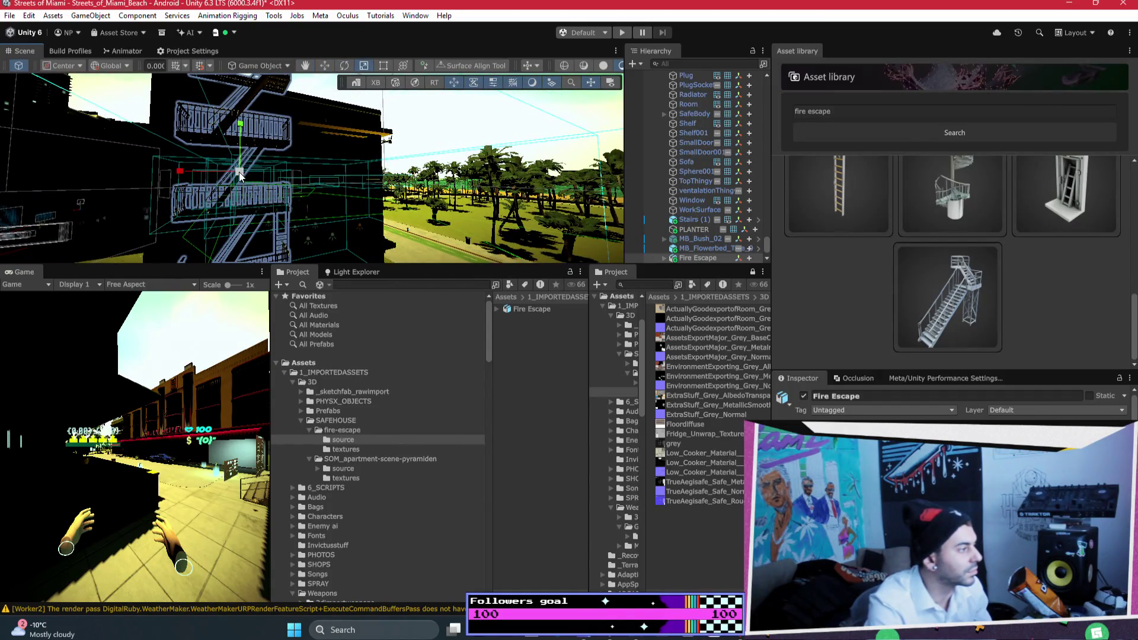